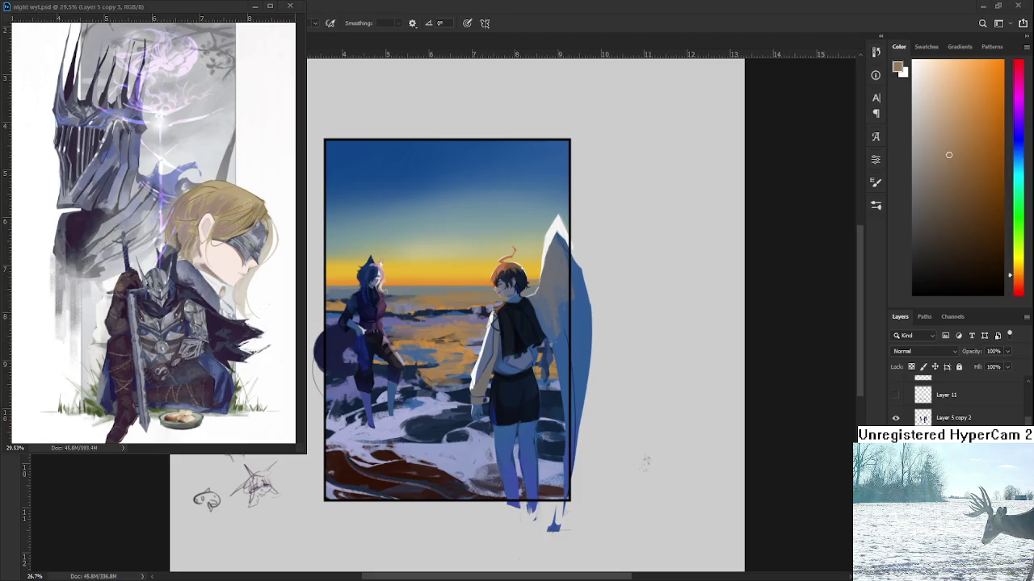
- Dab sampled water blue and orange reflection colour onto the sunset reflection between the figures
{"action": "left_click_drag", "start_coordinate": [427, 388], "coordinate": [423, 357]}
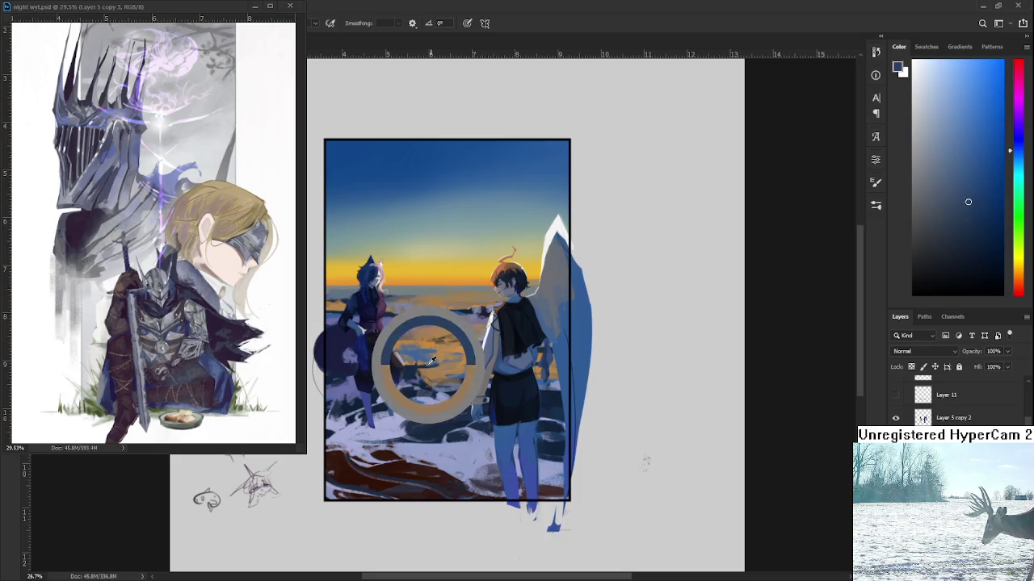
{"action": "left_click", "coordinate": [427, 351], "text": "alt"}
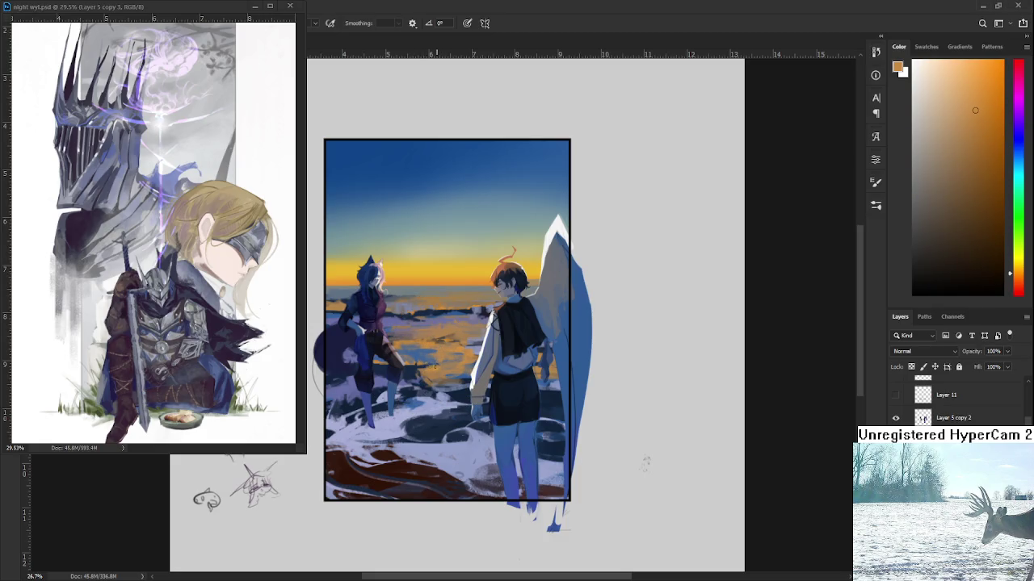
{"action": "left_click", "coordinate": [440, 368], "text": "alt"}
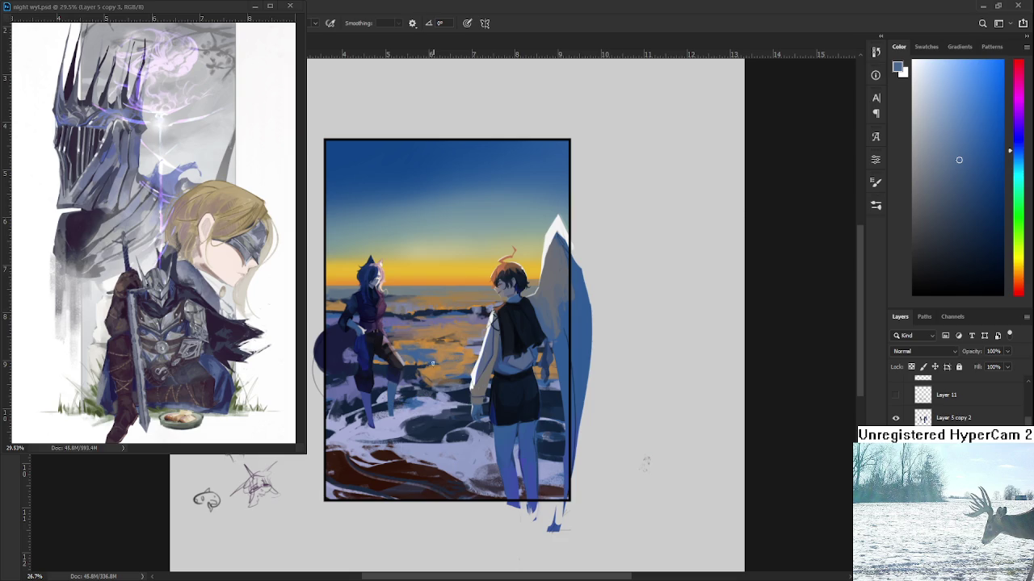
{"action": "left_click", "coordinate": [438, 365], "text": "alt"}
{"action": "left_click", "coordinate": [436, 369], "text": "alt"}
{"action": "left_click", "coordinate": [436, 367], "text": "alt"}
{"action": "left_click", "coordinate": [438, 368], "text": "alt"}
{"action": "left_click", "coordinate": [442, 361], "text": "alt"}
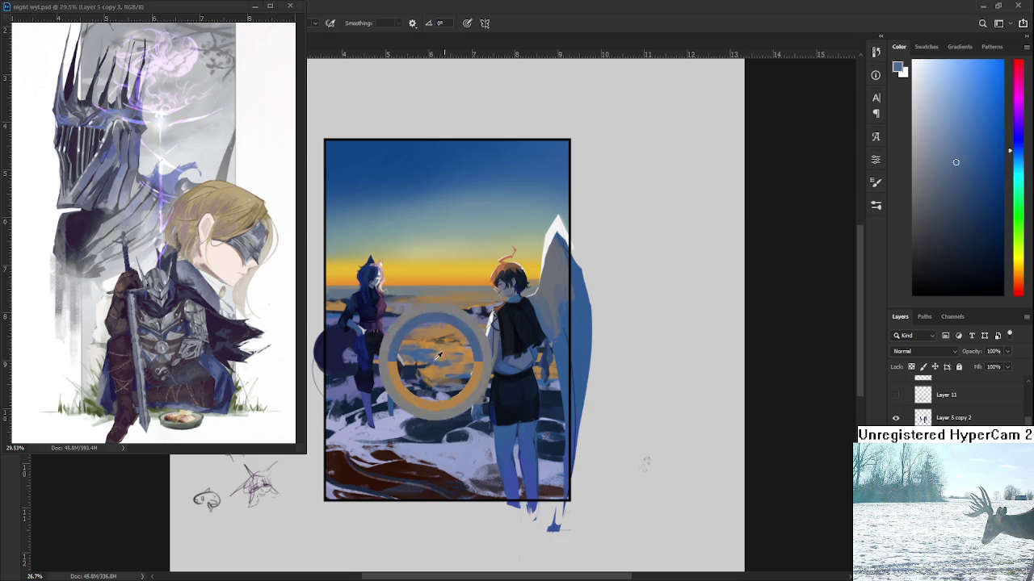
{"action": "left_click", "coordinate": [444, 359], "text": "alt"}
- Alternate blue and sunset orange on the reflection, then add orange-brown and greyish brown touches
{"action": "left_click", "coordinate": [438, 363], "text": "alt"}
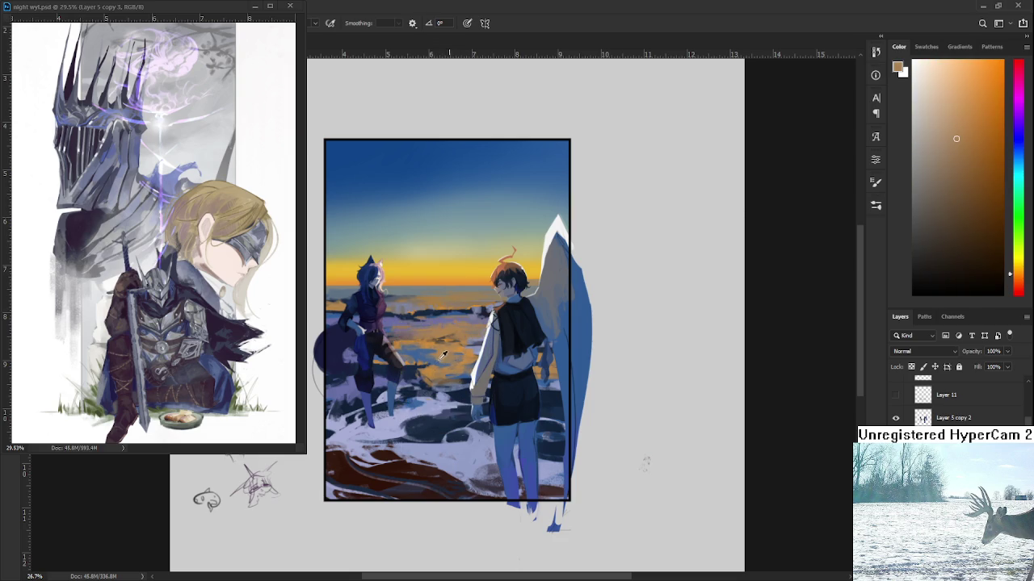
{"action": "left_click", "coordinate": [441, 363], "text": "alt"}
{"action": "left_click", "coordinate": [443, 363], "text": "alt"}
{"action": "left_click", "coordinate": [446, 364], "text": "alt"}
{"action": "left_click", "coordinate": [440, 365], "text": "alt"}
{"action": "left_click", "coordinate": [436, 362], "text": "alt"}
{"action": "left_click", "coordinate": [465, 360], "text": "alt"}
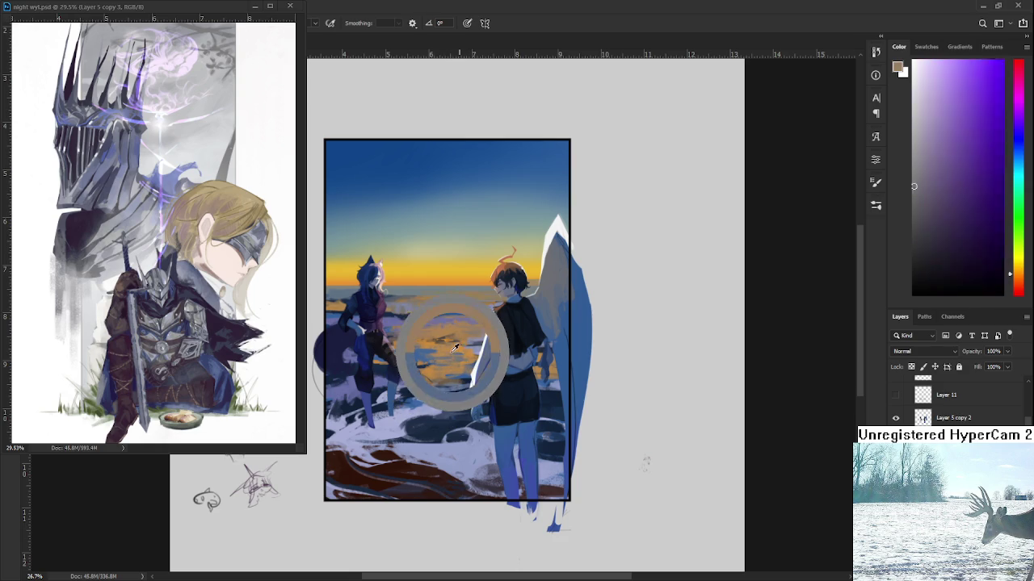
{"action": "left_click", "coordinate": [452, 352], "text": "alt"}
{"action": "left_click", "coordinate": [469, 354], "text": "alt"}
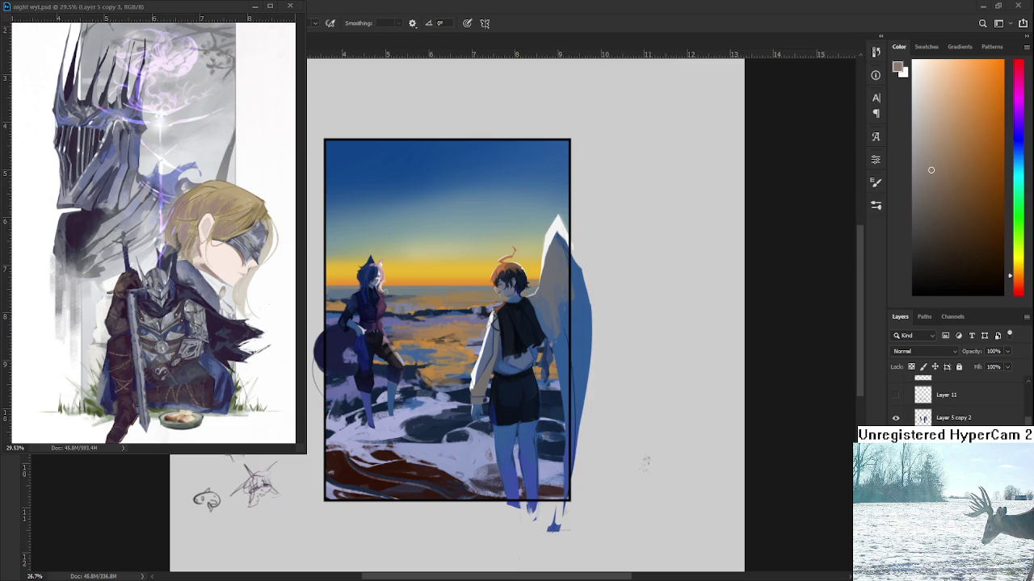
- Zoom in and paint blue-purple, dark navy and light purple strokes around the left figure's legs
{"action": "scroll", "coordinate": [422, 342], "scroll_direction": "up", "scroll_amount": 1}
{"action": "scroll", "coordinate": [421, 340], "scroll_direction": "up", "scroll_amount": 1}
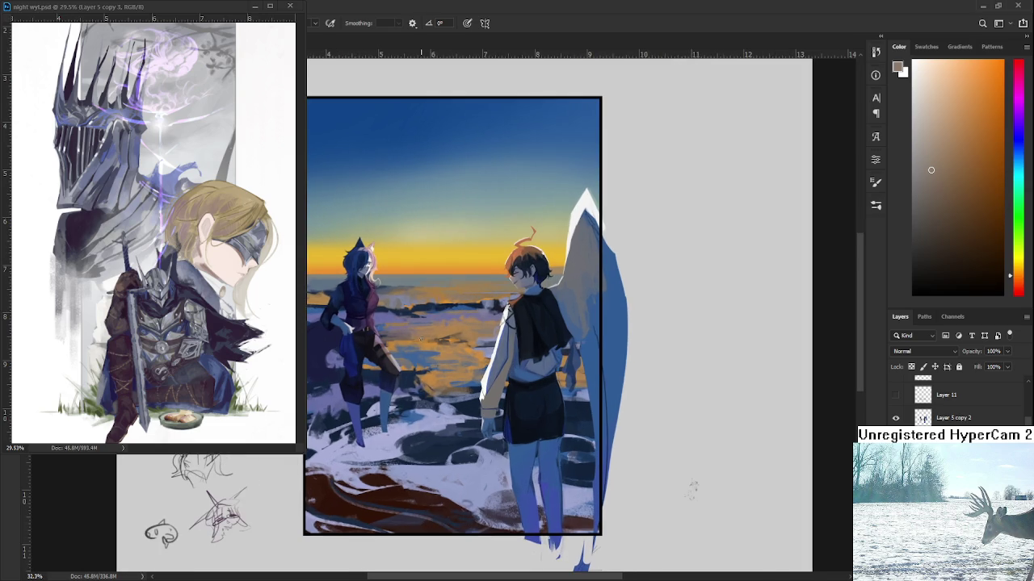
{"action": "scroll", "coordinate": [429, 355], "scroll_direction": "left", "scroll_amount": 2}
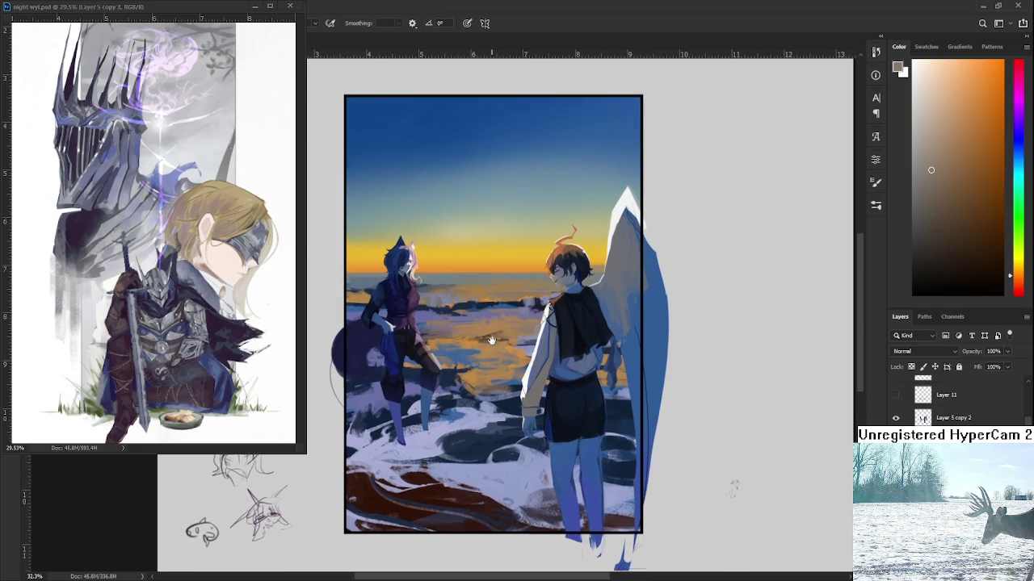
{"action": "left_click", "coordinate": [367, 390], "text": "alt"}
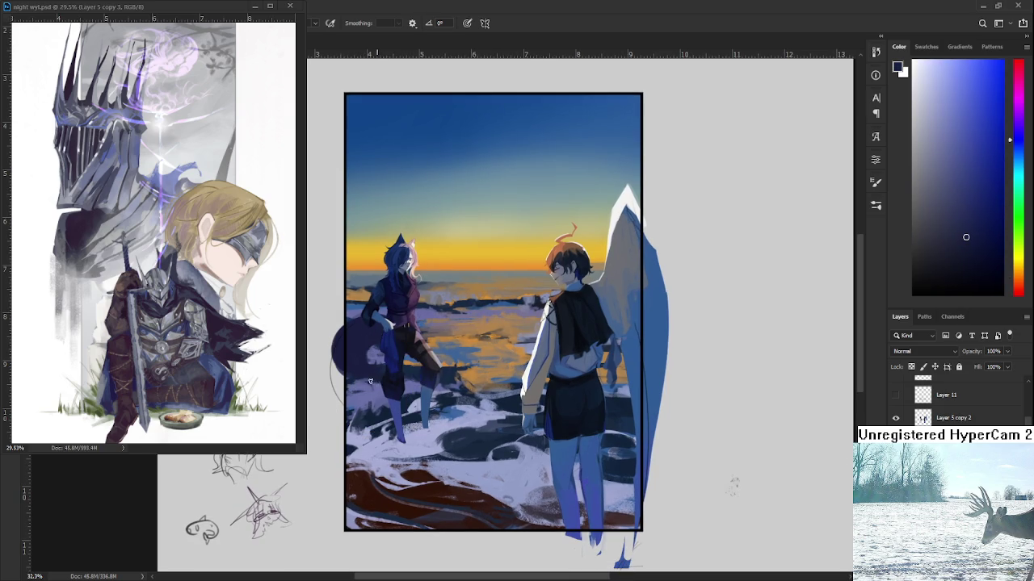
{"action": "left_click", "coordinate": [376, 384], "text": "alt"}
{"action": "left_click", "coordinate": [379, 388], "text": "alt"}
{"action": "left_click", "coordinate": [381, 381], "text": "alt"}
{"action": "left_click", "coordinate": [364, 389], "text": "alt"}
{"action": "left_click", "coordinate": [457, 373], "text": "alt"}
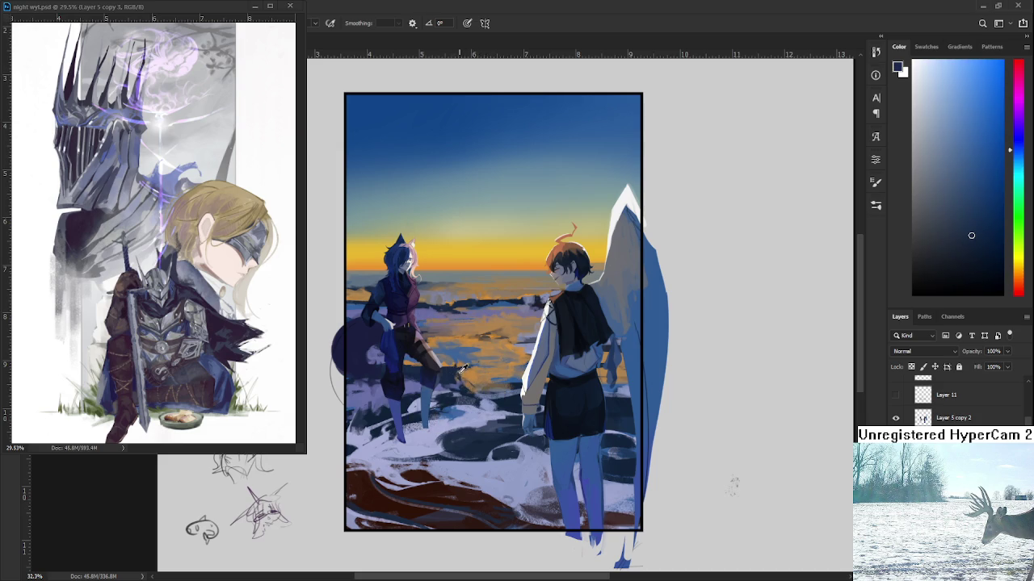
- Work the shore and water with sampled blue-grey, dark navy and lighter blue highlights
{"action": "left_click_drag", "start_coordinate": [453, 373], "coordinate": [442, 386]}
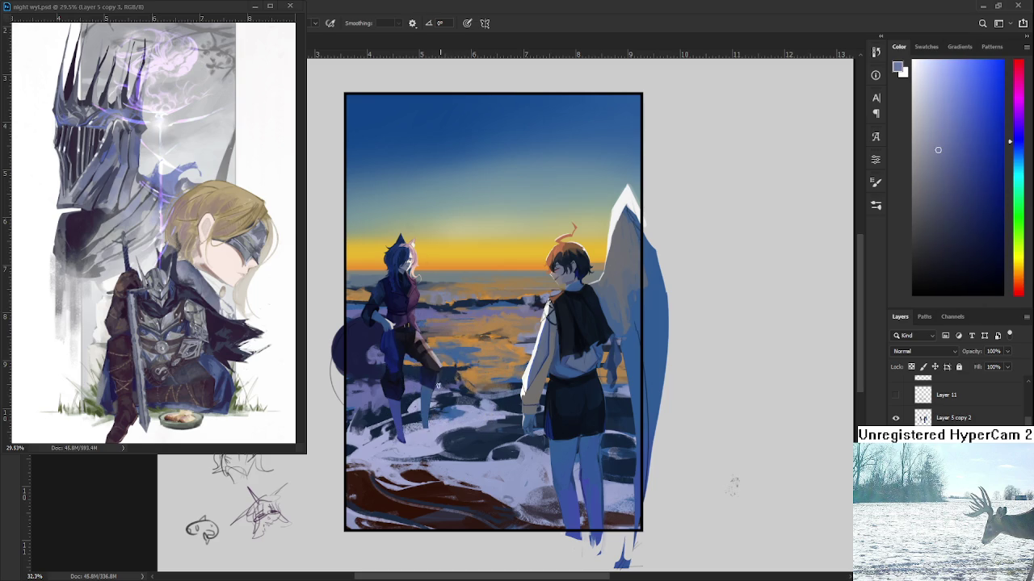
{"action": "left_click", "coordinate": [446, 386], "text": "alt"}
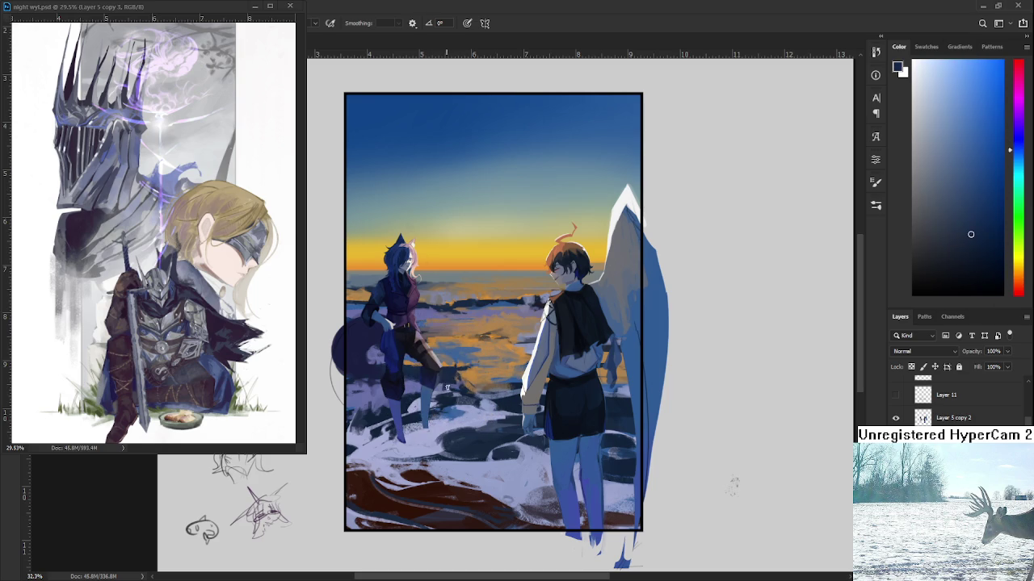
{"action": "left_click", "coordinate": [463, 383], "text": "alt"}
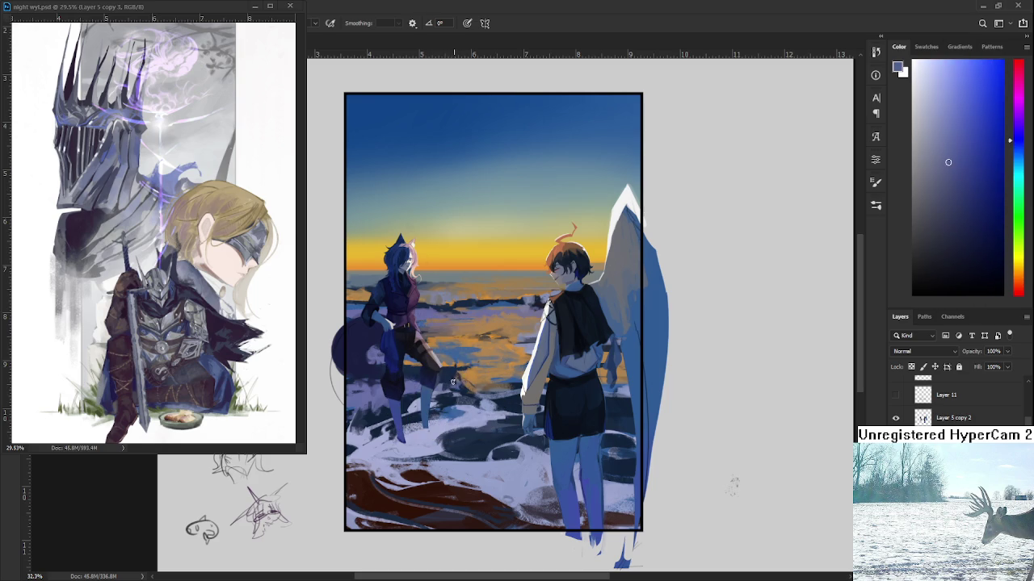
{"action": "left_click", "coordinate": [457, 369], "text": "alt"}
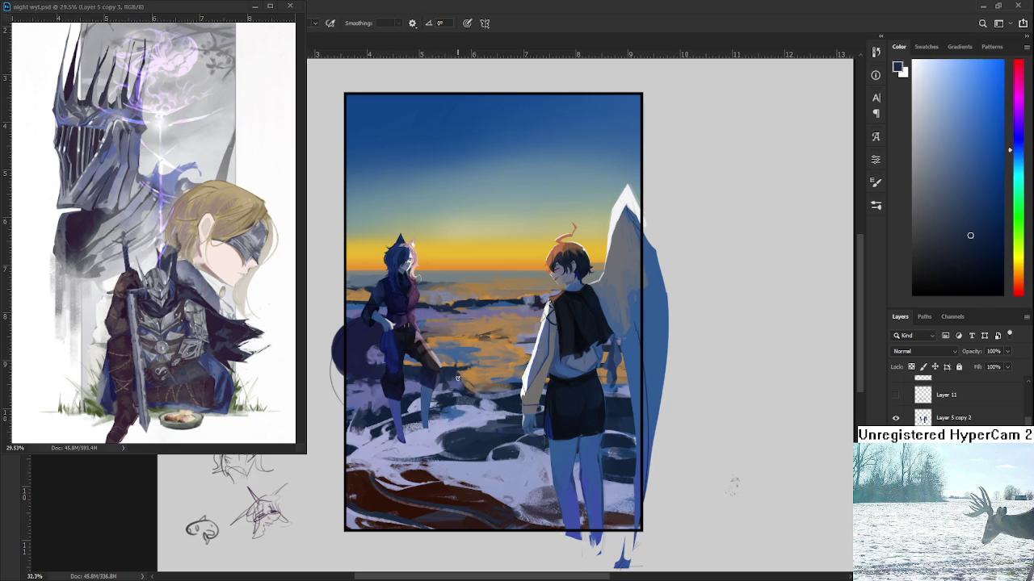
{"action": "left_click", "coordinate": [458, 384], "text": "alt"}
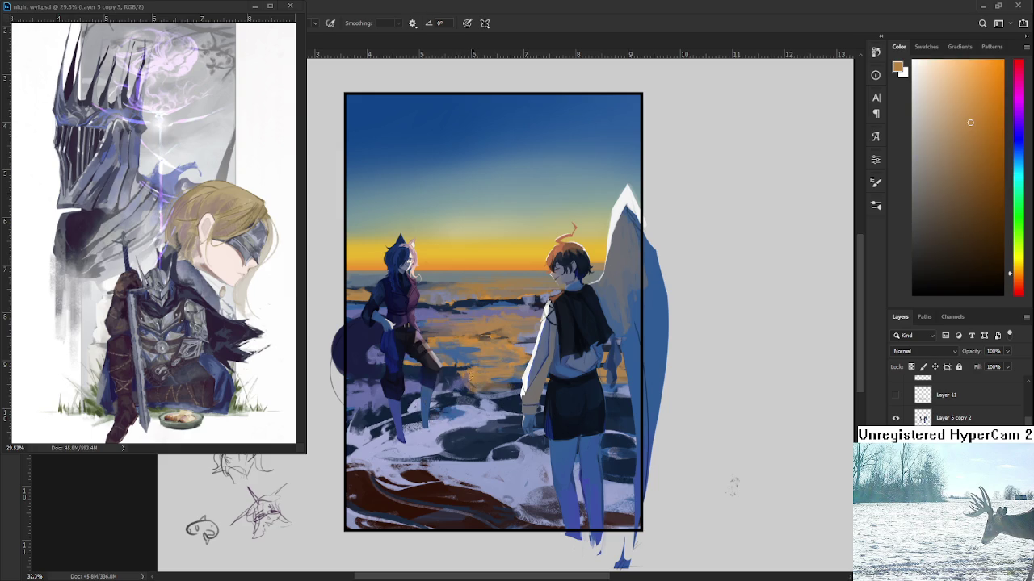
{"action": "left_click", "coordinate": [474, 370], "text": "alt"}
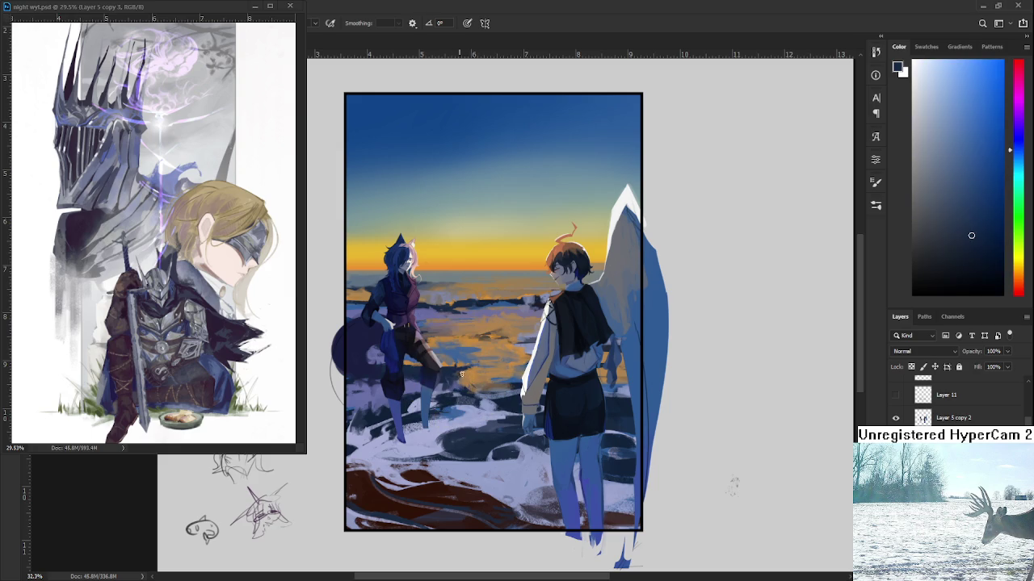
{"action": "left_click", "coordinate": [457, 381], "text": "alt"}
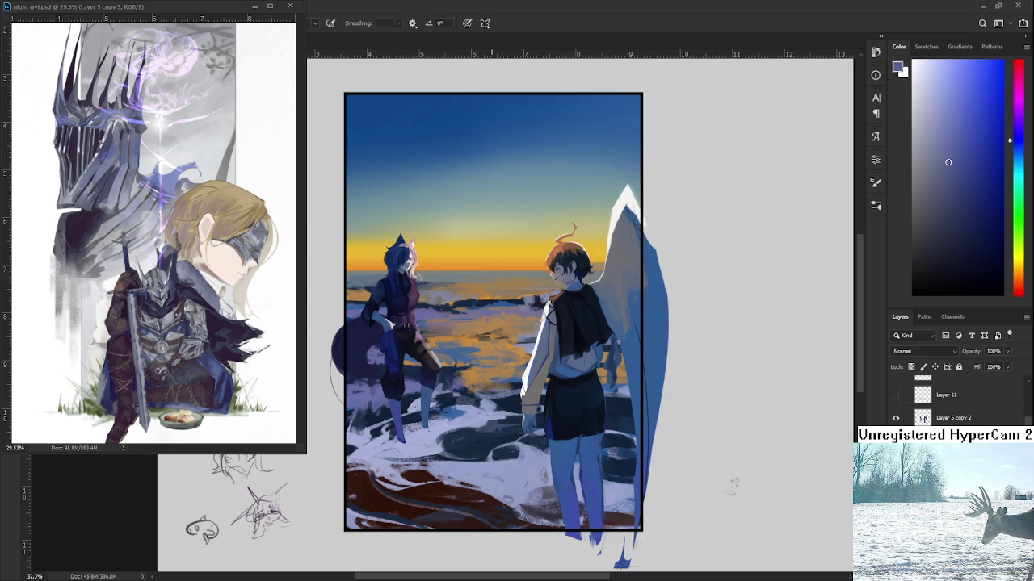
- Alternate bluish tones with the orange sunset colour picked from the sky
{"action": "left_click", "coordinate": [467, 357], "text": "alt"}
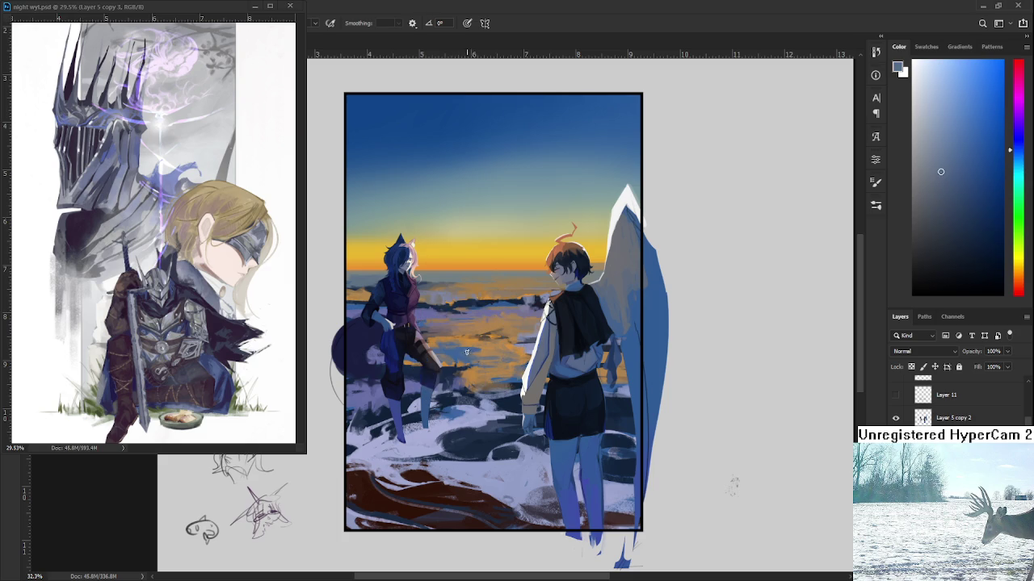
{"action": "left_click", "coordinate": [489, 354], "text": "alt"}
{"action": "left_click", "coordinate": [473, 360], "text": "alt"}
{"action": "left_click", "coordinate": [497, 357], "text": "alt"}
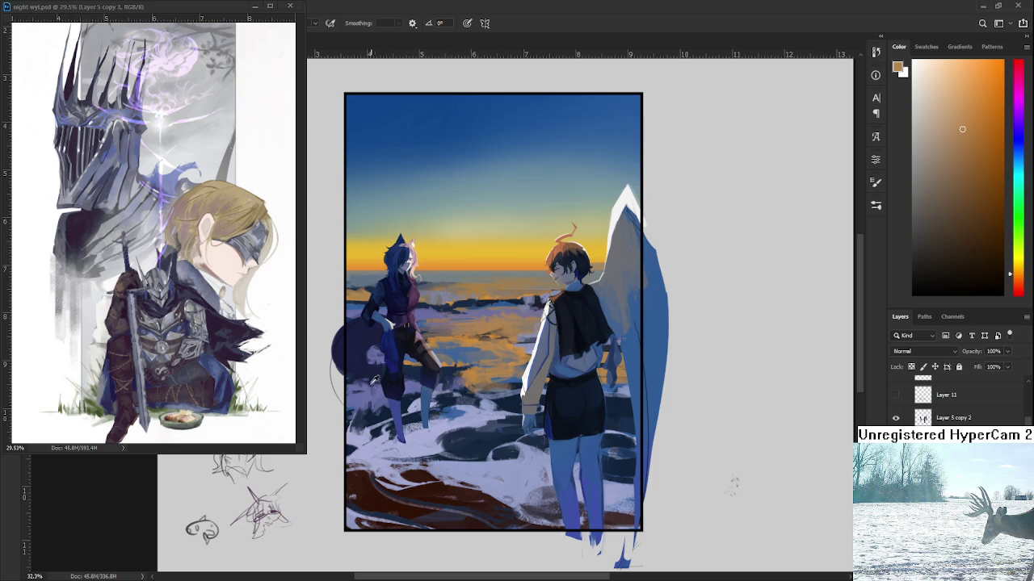
{"action": "left_click", "coordinate": [369, 389], "text": "alt"}
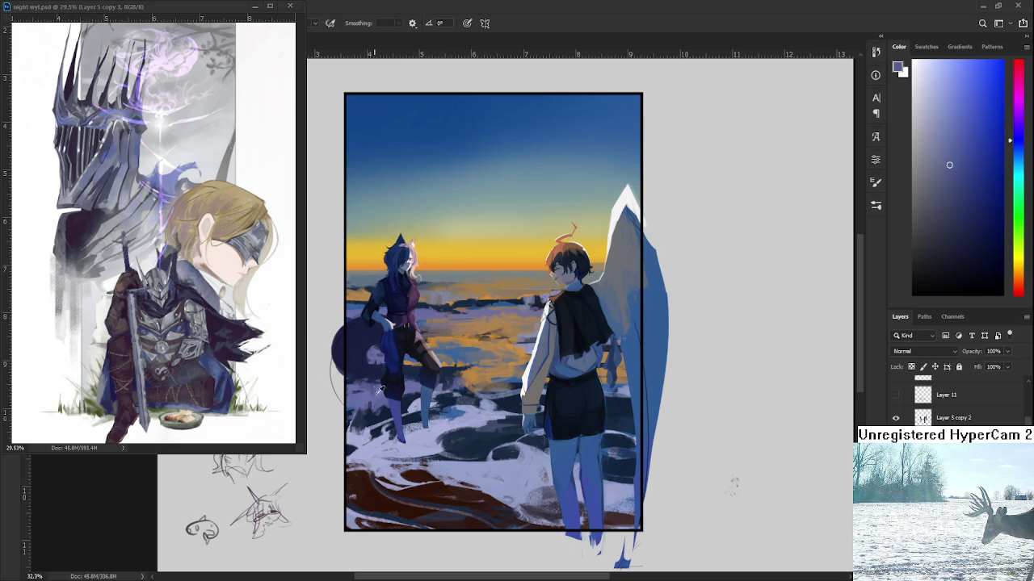
- Sample dark navy, then a light lavender-blue, from the snowy shore as the foreground colour
{"action": "left_click", "coordinate": [385, 407], "text": "alt"}
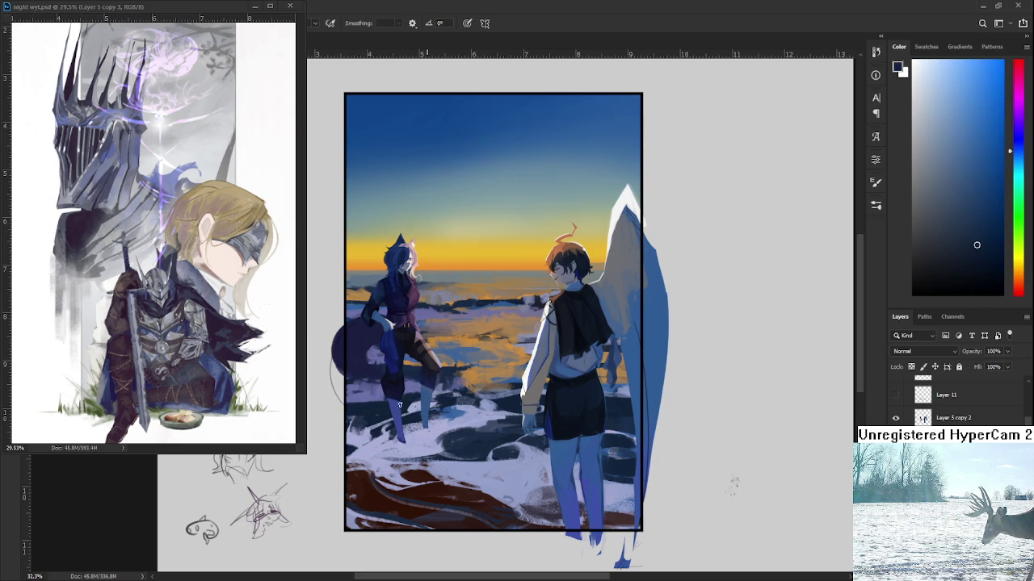
{"action": "left_click", "coordinate": [409, 389], "text": "alt"}
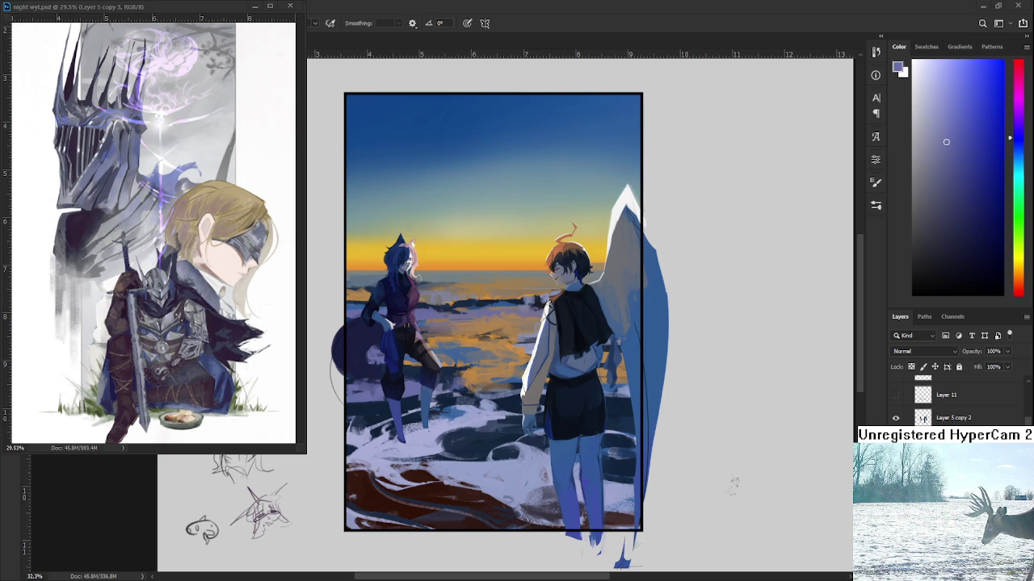
{"action": "left_click_drag", "start_coordinate": [448, 403], "coordinate": [378, 411]}
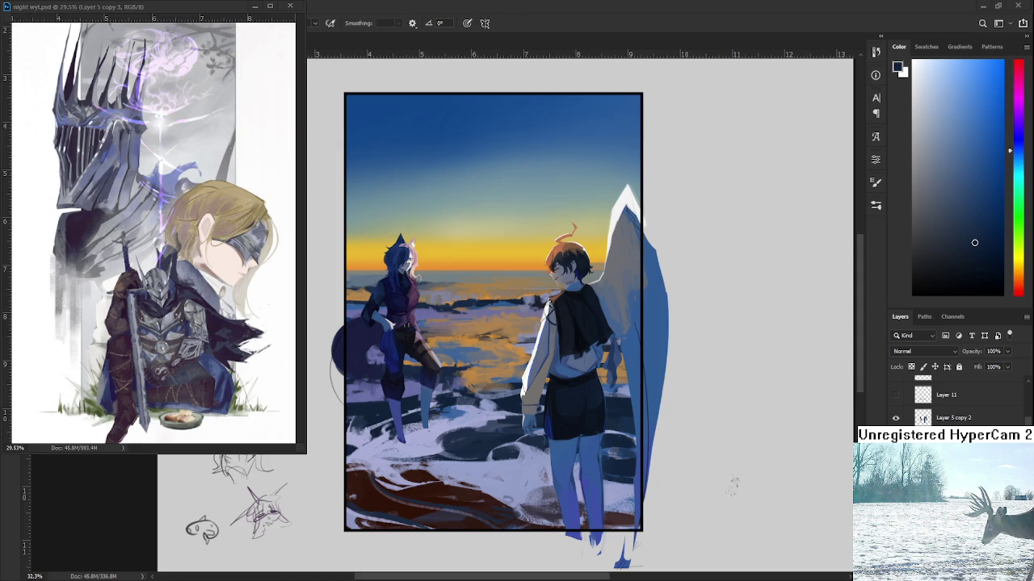
- Close the floating reference painting and open Raid.psd from the recent files
{"action": "left_click", "coordinate": [290, 6]}
{"action": "left_click", "coordinate": [19, 34]}
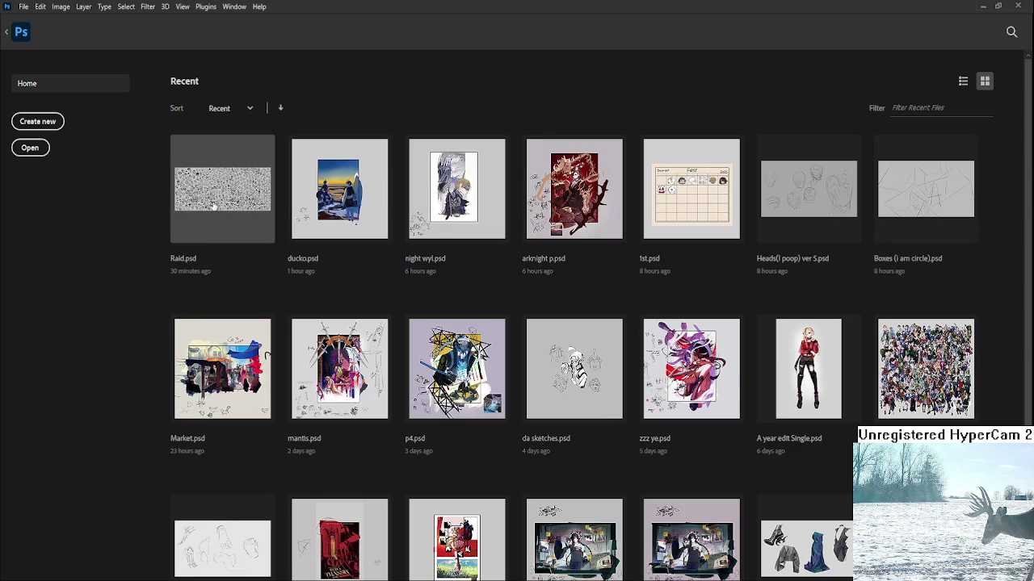
{"action": "left_click", "coordinate": [214, 206]}
- Zoom into the Raid.psd sketches and tilt the canvas view for drawing
{"action": "scroll", "coordinate": [517, 293], "scroll_direction": "up", "scroll_amount": 5}
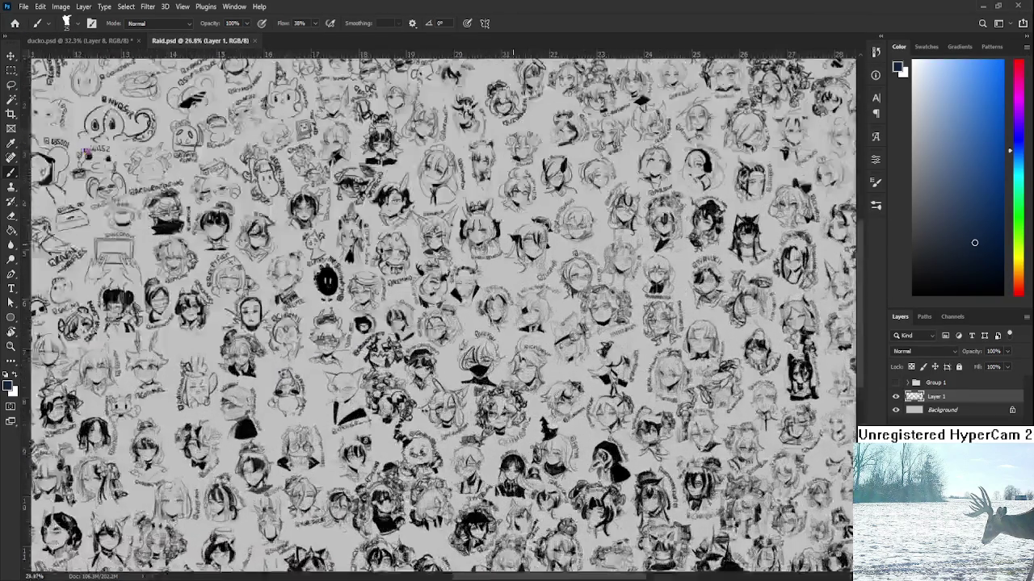
{"action": "scroll", "coordinate": [621, 212], "scroll_direction": "up", "scroll_amount": 3}
{"action": "scroll", "coordinate": [622, 211], "scroll_direction": "up", "scroll_amount": 3}
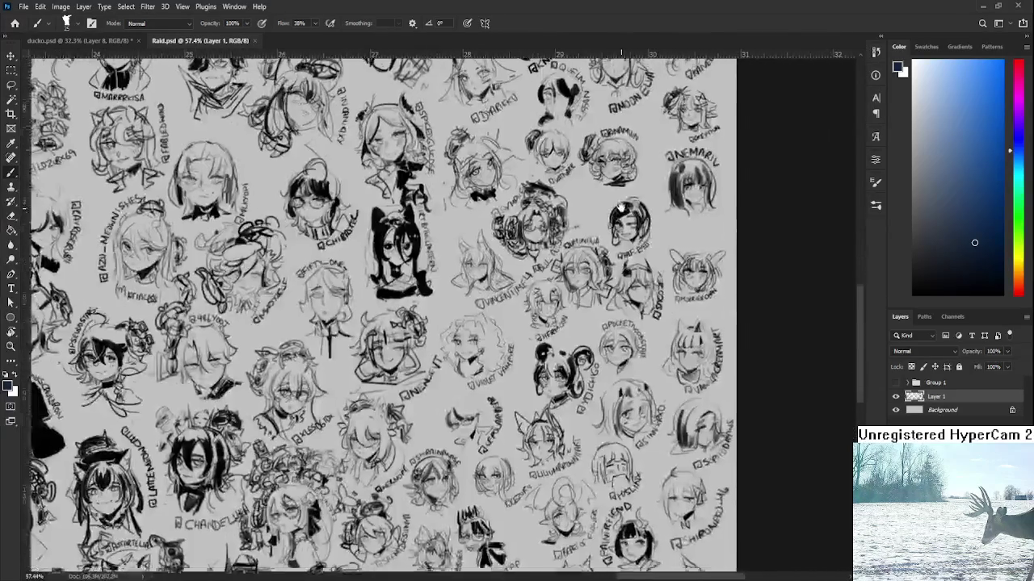
{"action": "scroll", "coordinate": [622, 212], "scroll_direction": "up", "scroll_amount": 1}
{"action": "scroll", "coordinate": [617, 228], "scroll_direction": "up", "scroll_amount": 1}
{"action": "scroll", "coordinate": [613, 244], "scroll_direction": "up", "scroll_amount": 1}
{"action": "scroll", "coordinate": [610, 263], "scroll_direction": "up", "scroll_amount": 1}
{"action": "mouse_move", "coordinate": [607, 277]}
{"action": "left_mouse_down"}
{"action": "mouse_move", "coordinate": [614, 307]}
{"action": "mouse_move", "coordinate": [598, 153]}
{"action": "left_mouse_up"}
{"action": "scroll", "coordinate": [503, 297], "scroll_direction": "up", "scroll_amount": 2}
{"action": "scroll", "coordinate": [504, 297], "scroll_direction": "up", "scroll_amount": 2}
{"action": "scroll", "coordinate": [506, 299], "scroll_direction": "up", "scroll_amount": 2}
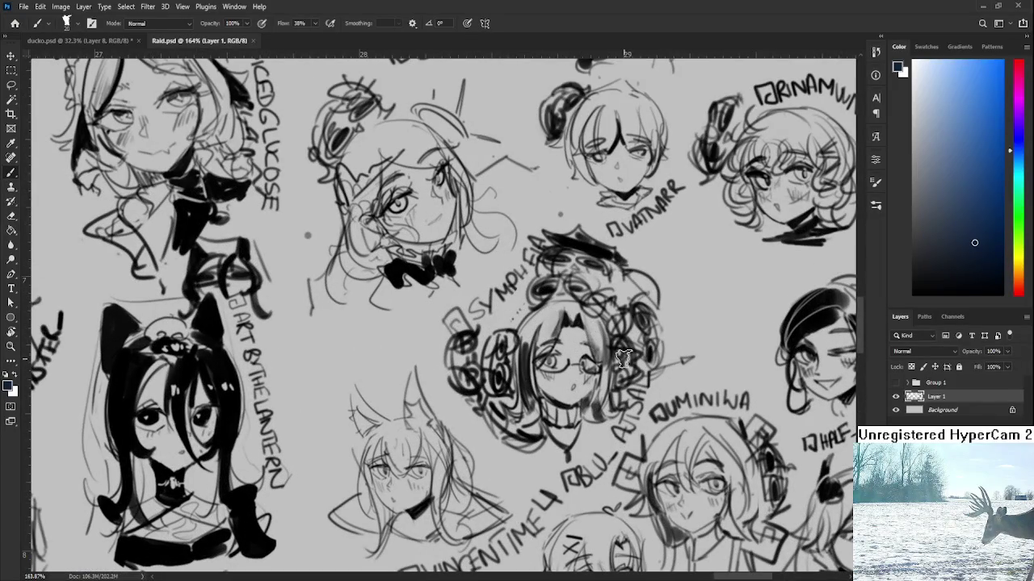
{"action": "key", "text": "r"}
{"action": "left_click_drag", "start_coordinate": [787, 345], "coordinate": [644, 179]}
- Reset the view rotation and paint dark hair strokes over the glasses head's top
{"action": "key", "text": "Escape"}
{"action": "key", "text": "b"}
{"action": "left_click_drag", "start_coordinate": [514, 267], "coordinate": [577, 284]}
{"action": "mouse_move", "coordinate": [515, 263]}
{"action": "left_mouse_down"}
{"action": "mouse_move", "coordinate": [512, 275]}
{"action": "mouse_move", "coordinate": [556, 276]}
{"action": "mouse_move", "coordinate": [541, 283]}
{"action": "left_mouse_up"}
{"action": "left_click_drag", "start_coordinate": [539, 246], "coordinate": [536, 259]}
{"action": "left_click_drag", "start_coordinate": [524, 268], "coordinate": [502, 279]}
{"action": "left_click_drag", "start_coordinate": [551, 243], "coordinate": [554, 258]}
{"action": "mouse_move", "coordinate": [566, 247]}
{"action": "left_mouse_down"}
{"action": "mouse_move", "coordinate": [573, 292]}
{"action": "mouse_move", "coordinate": [513, 271]}
{"action": "left_mouse_up"}
{"action": "left_click_drag", "start_coordinate": [539, 231], "coordinate": [494, 273]}
- Undo the heavy scribble and redraw thinner hair strokes across the top and right side
{"action": "key", "text": "ctrl+z"}
{"action": "key", "text": "ctrl+z"}
{"action": "mouse_move", "coordinate": [530, 239]}
{"action": "left_mouse_down"}
{"action": "mouse_move", "coordinate": [501, 276]}
{"action": "mouse_move", "coordinate": [534, 247]}
{"action": "mouse_move", "coordinate": [566, 247]}
{"action": "mouse_move", "coordinate": [583, 298]}
{"action": "left_mouse_up"}
{"action": "left_click_drag", "start_coordinate": [570, 252], "coordinate": [575, 280]}
{"action": "mouse_move", "coordinate": [533, 252]}
{"action": "left_mouse_down"}
{"action": "mouse_move", "coordinate": [524, 260]}
{"action": "mouse_move", "coordinate": [566, 267]}
{"action": "mouse_move", "coordinate": [458, 426]}
{"action": "left_mouse_up"}
- Tilt the view to 25° and back to 0°, then close Raid.psd
{"action": "key", "text": "r"}
{"action": "scroll", "coordinate": [447, 408], "scroll_direction": "down", "scroll_amount": 5}
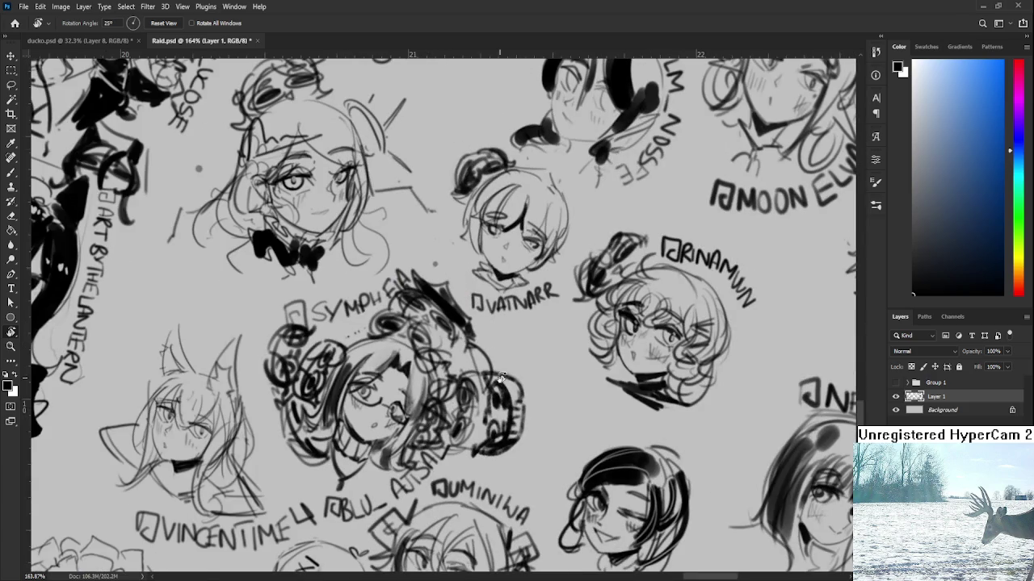
{"action": "left_click_drag", "start_coordinate": [524, 370], "coordinate": [530, 369]}
{"action": "scroll", "coordinate": [529, 369], "scroll_direction": "down", "scroll_amount": 4}
{"action": "left_click_drag", "start_coordinate": [484, 340], "coordinate": [452, 305]}
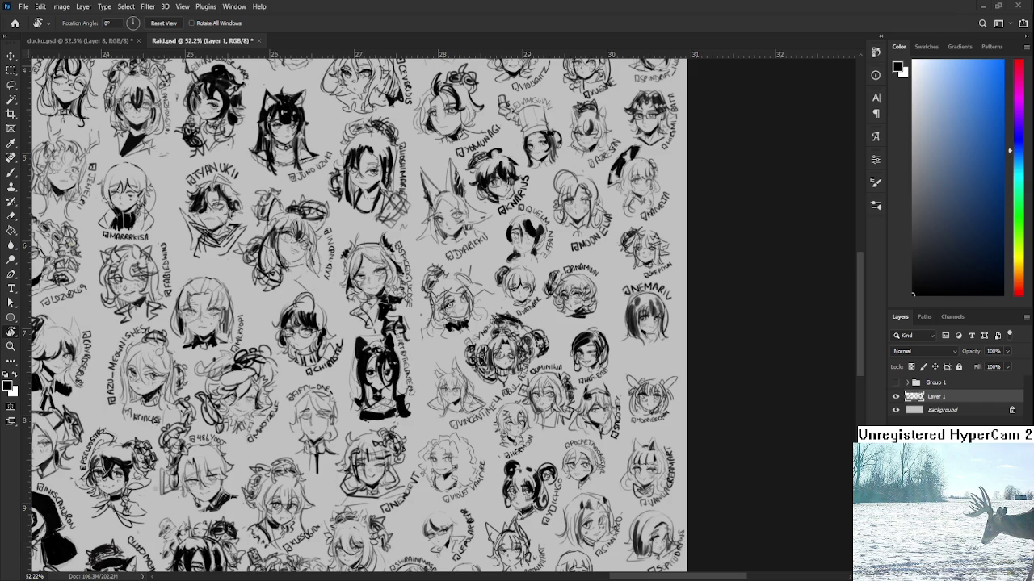
{"action": "left_click", "coordinate": [260, 41]}
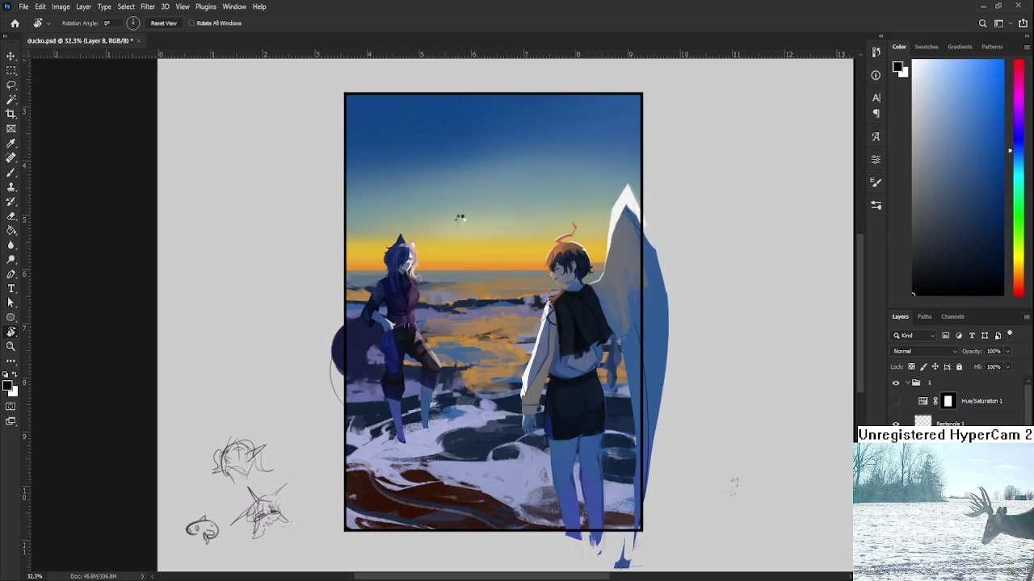
- With the Brush at size 20, sample a bright blue from the shore, then switch to the reference window
{"action": "scroll", "coordinate": [523, 349], "scroll_direction": "down", "scroll_amount": 1}
{"action": "key", "text": "b"}
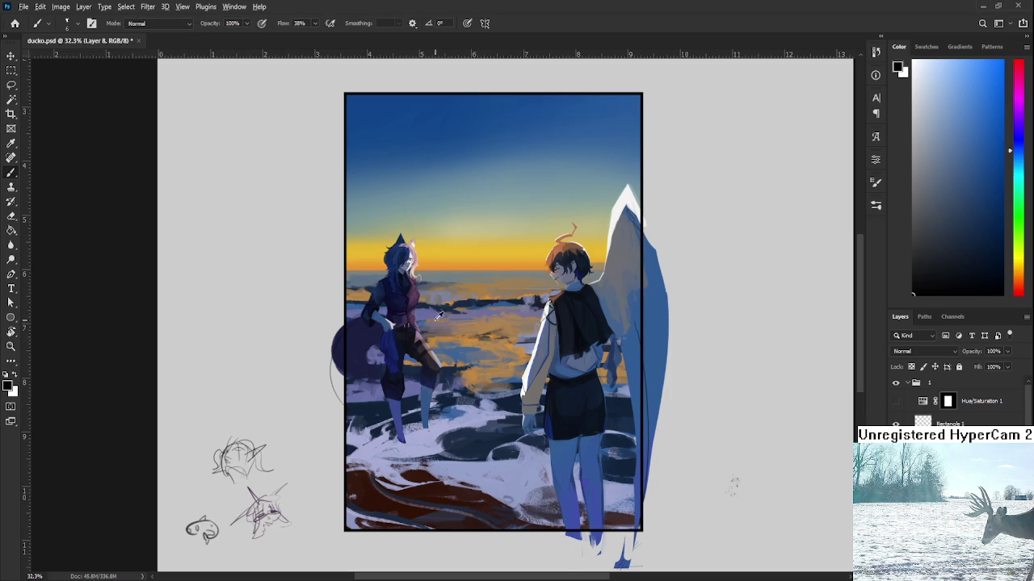
{"action": "left_click", "coordinate": [454, 343], "text": "alt"}
{"action": "key", "text": "bracketright"}
{"action": "key", "text": "bracketright"}
{"action": "key", "text": "bracketright"}
{"action": "left_click", "coordinate": [460, 354], "text": "alt"}
{"action": "key", "text": "ctrl+Tab"}
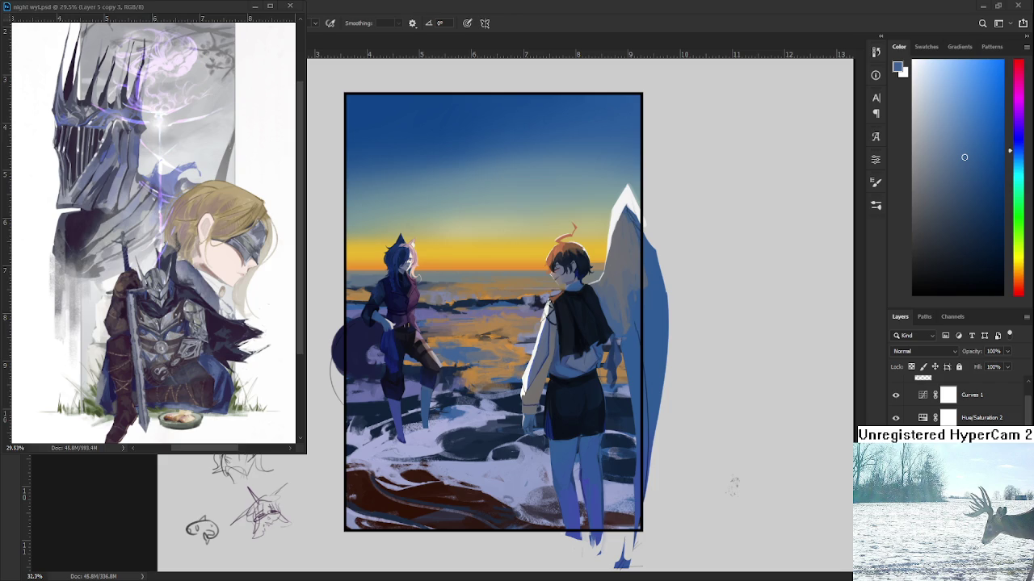
- Activate the floating knight reference and sample a warm orange from the sunset
{"action": "key", "text": "ctrl+Tab"}
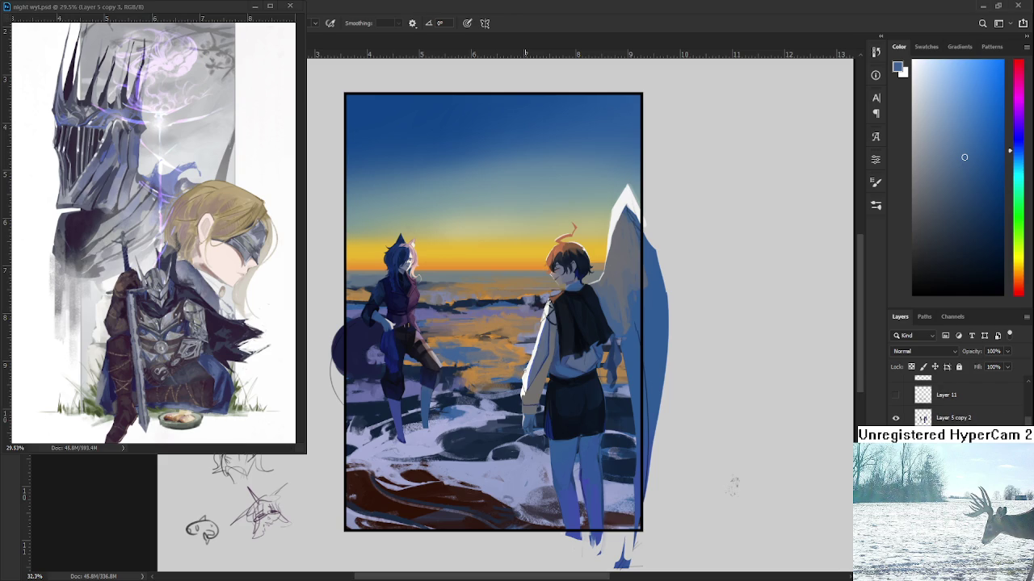
{"action": "left_click", "coordinate": [474, 364], "text": "alt"}
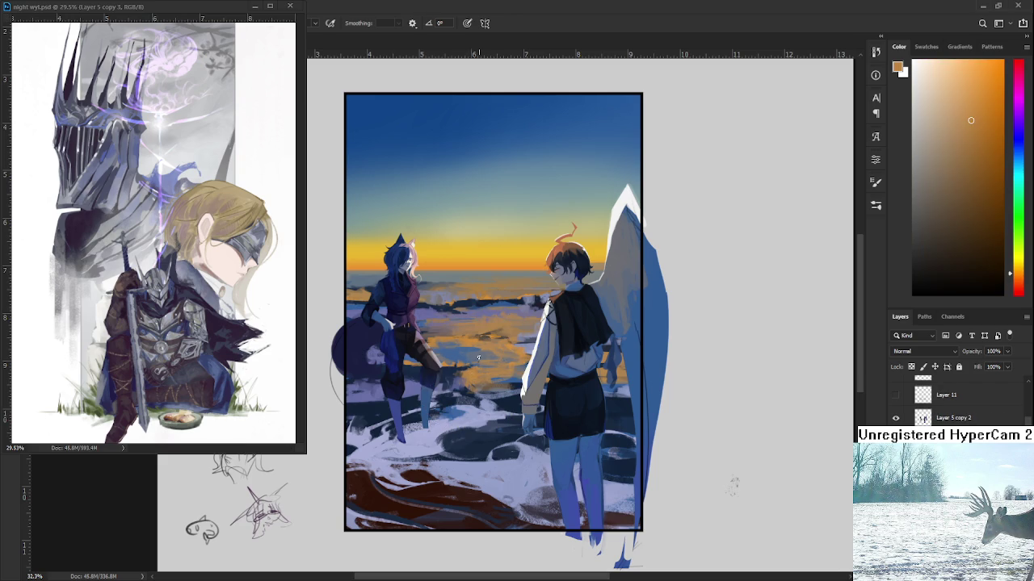
{"action": "left_click", "coordinate": [491, 356], "text": "alt"}
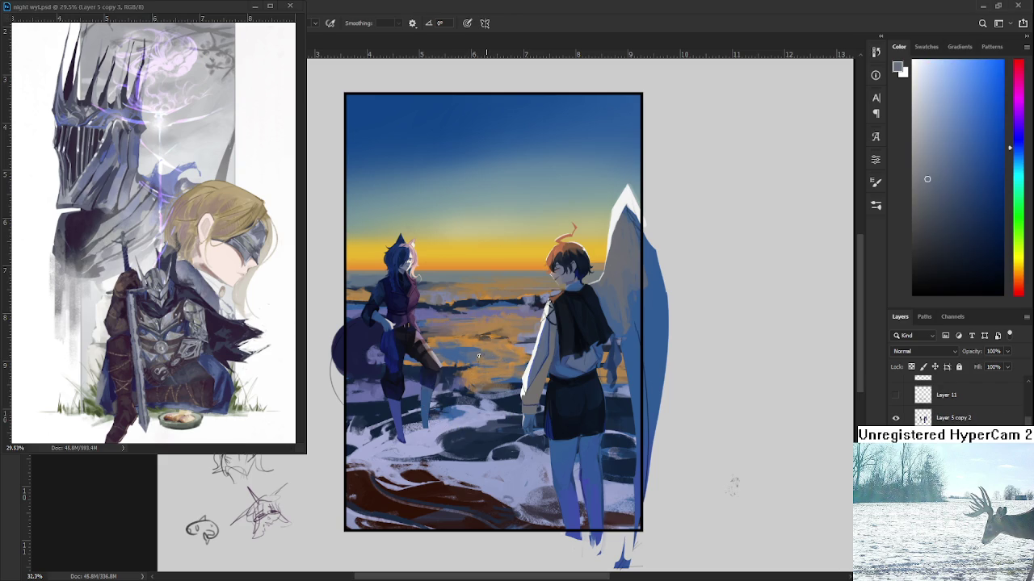
- Paint the sea between the figures with sampled brown-orange and duller brown shades
{"action": "left_click", "coordinate": [496, 356], "text": "alt"}
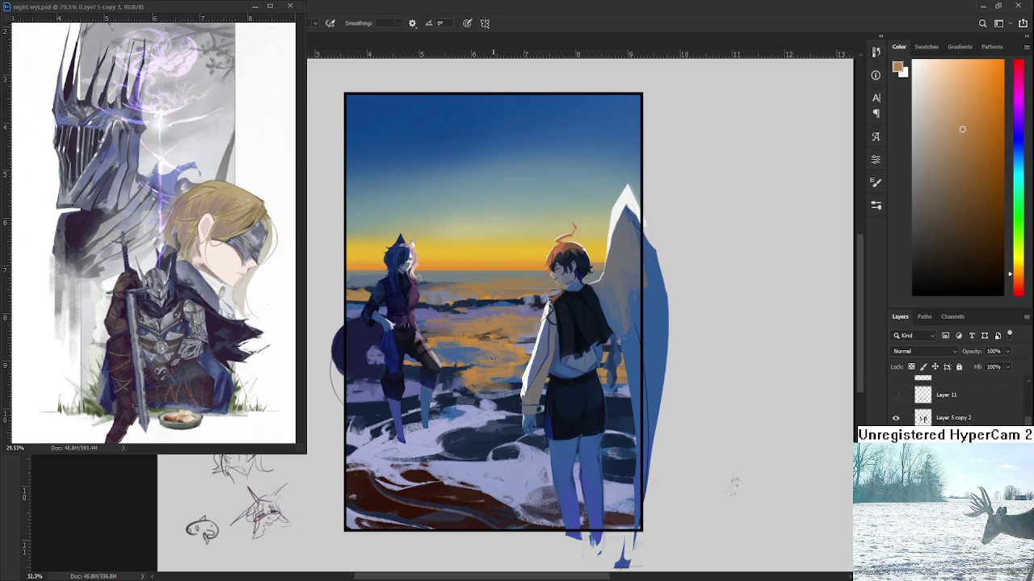
{"action": "left_click", "coordinate": [485, 353], "text": "alt"}
{"action": "left_click", "coordinate": [492, 355], "text": "alt"}
{"action": "left_click", "coordinate": [479, 362], "text": "alt"}
{"action": "left_click", "coordinate": [502, 343], "text": "alt"}
{"action": "left_click", "coordinate": [498, 353], "text": "alt"}
{"action": "left_click", "coordinate": [442, 343], "text": "alt"}
- Shift the view and blend lighter sunlit oranges, ending on blue-grey from the water
{"action": "left_click_drag", "start_coordinate": [471, 339], "coordinate": [497, 338]}
{"action": "left_click", "coordinate": [457, 336], "text": "alt"}
{"action": "left_click", "coordinate": [479, 344], "text": "alt"}
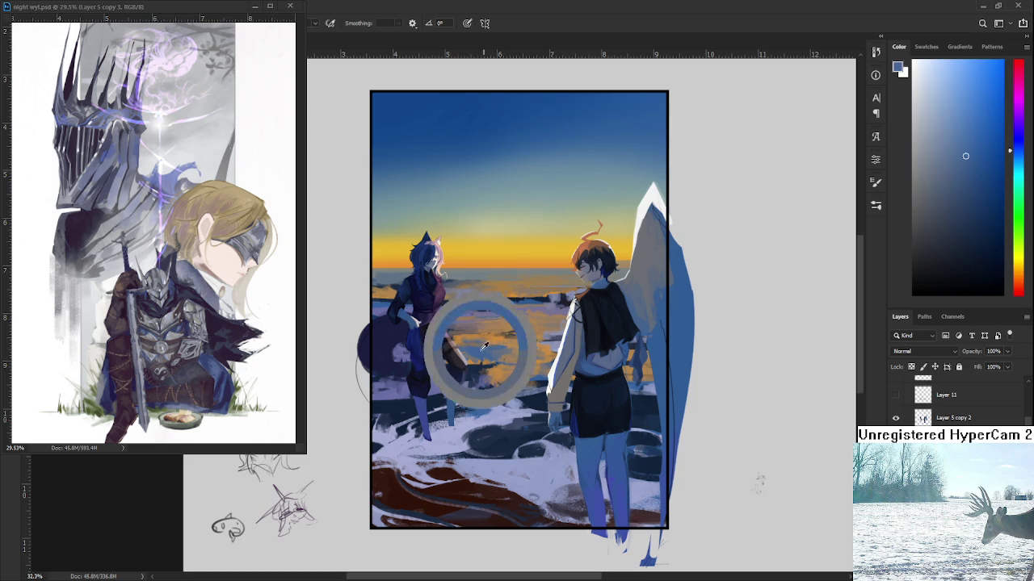
{"action": "left_click", "coordinate": [487, 343], "text": "alt"}
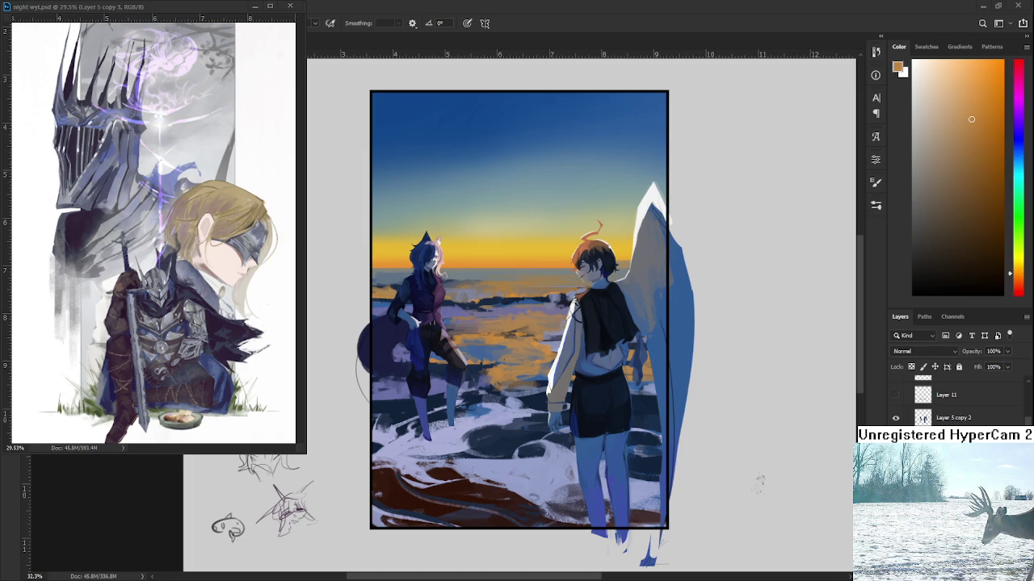
{"action": "left_click", "coordinate": [503, 363], "text": "alt"}
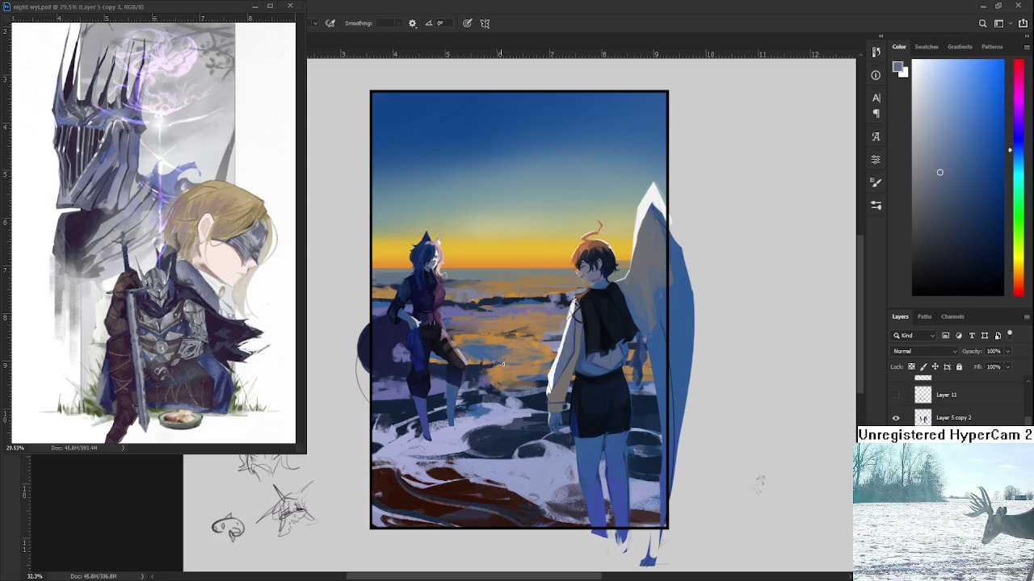
- Dab lavender and darker blue around the left figure's legs, ending on dark navy
{"action": "left_click_drag", "start_coordinate": [503, 363], "coordinate": [482, 418]}
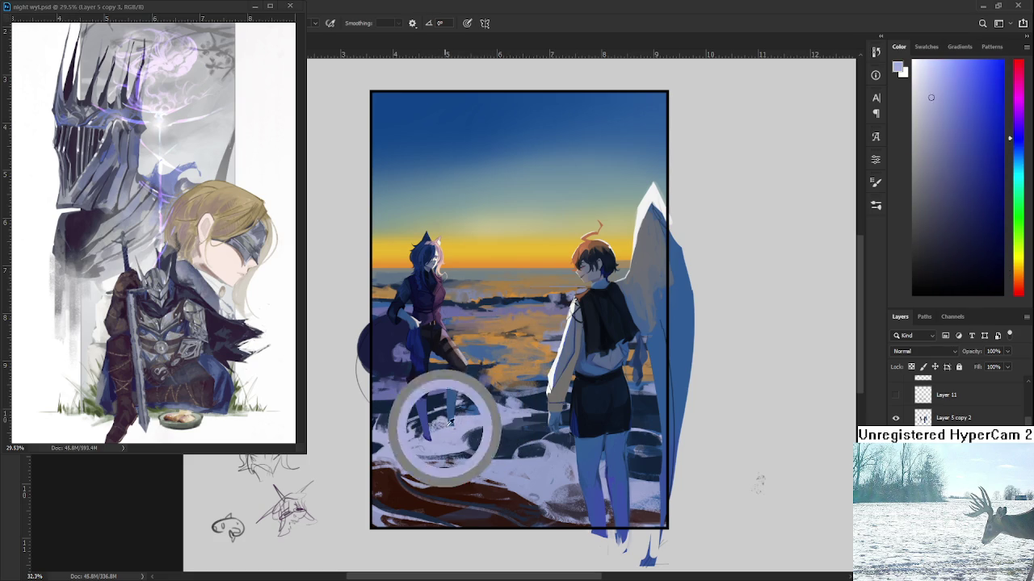
{"action": "left_click", "coordinate": [442, 415], "text": "alt"}
{"action": "left_click", "coordinate": [401, 395], "text": "alt"}
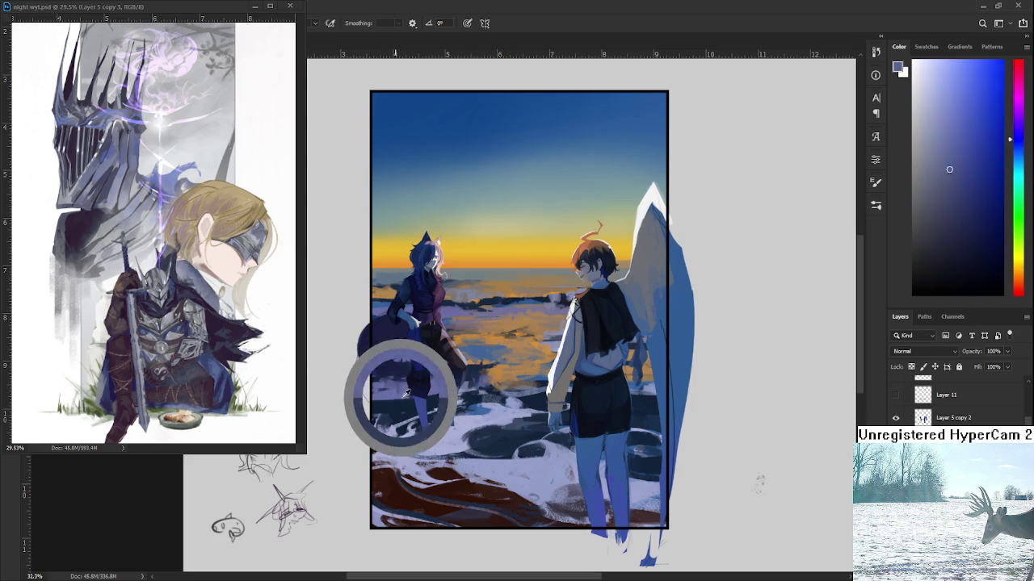
{"action": "left_click", "coordinate": [432, 389], "text": "alt"}
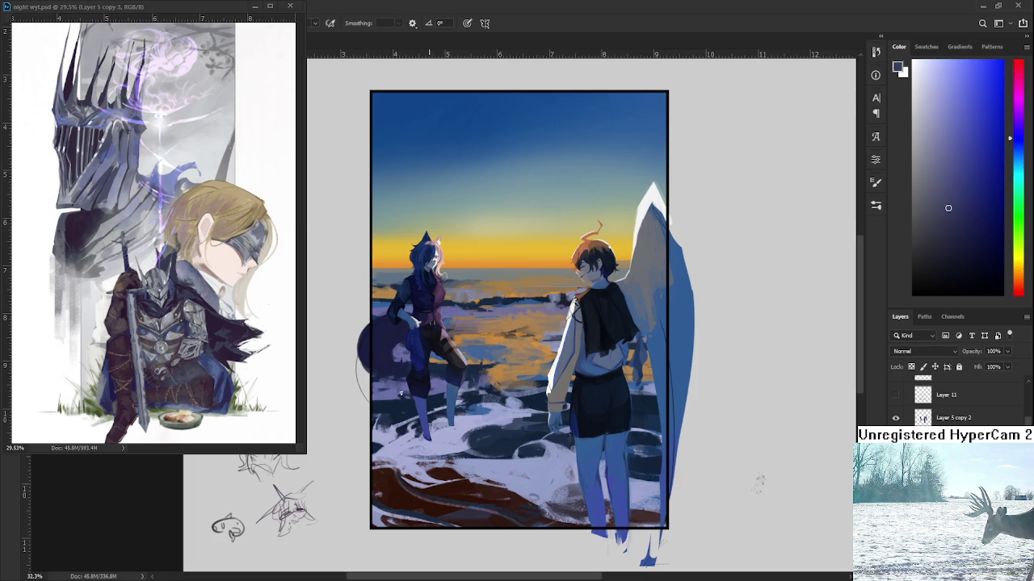
{"action": "left_click", "coordinate": [442, 393], "text": "alt"}
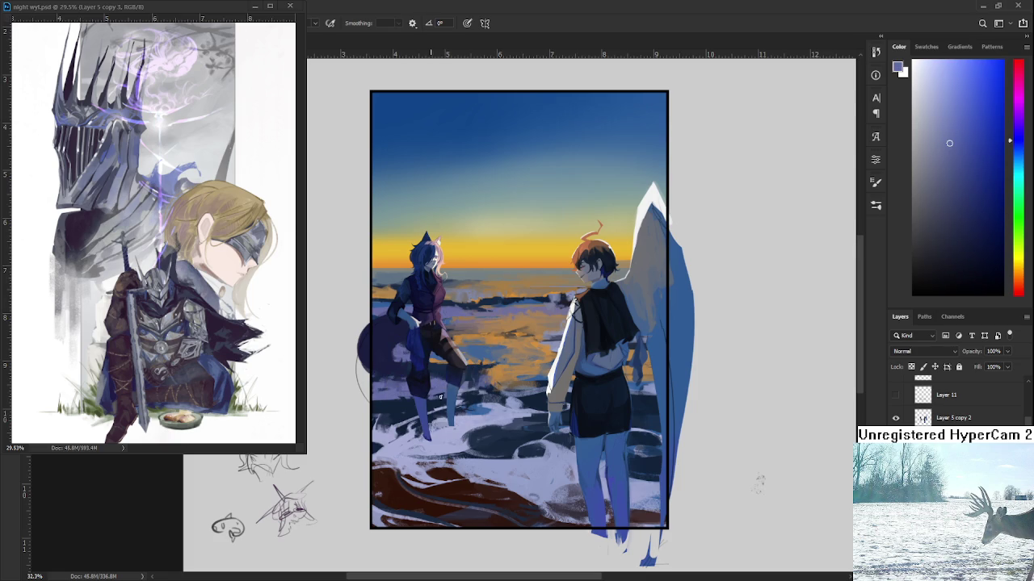
{"action": "left_click", "coordinate": [440, 402], "text": "alt"}
{"action": "left_click", "coordinate": [433, 392], "text": "alt"}
{"action": "left_click", "coordinate": [435, 398], "text": "alt"}
{"action": "left_click", "coordinate": [441, 394], "text": "alt"}
{"action": "left_click", "coordinate": [449, 394], "text": "alt"}
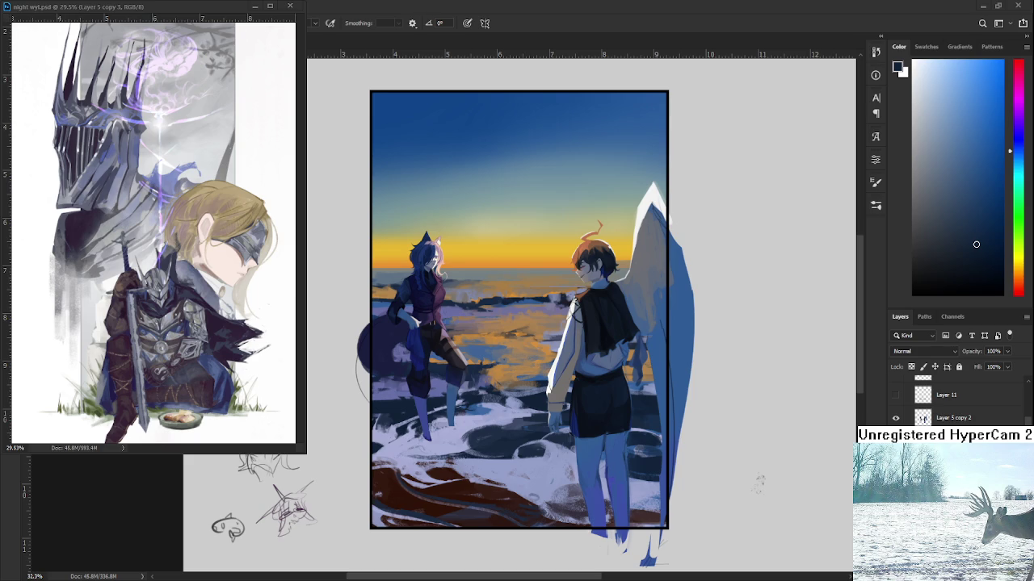
- Alternately sample blue and tan-orange from the sea and dab them into the water behind the figures
{"action": "left_click", "coordinate": [539, 375], "text": "alt"}
{"action": "left_click", "coordinate": [537, 370], "text": "alt"}
{"action": "left_click", "coordinate": [541, 373], "text": "alt"}
{"action": "left_click", "coordinate": [535, 371], "text": "alt"}
{"action": "left_click", "coordinate": [539, 374], "text": "alt"}
{"action": "left_click", "coordinate": [530, 371], "text": "alt"}
{"action": "left_click", "coordinate": [536, 376], "text": "alt"}
{"action": "left_click", "coordinate": [535, 375], "text": "alt"}
{"action": "left_click", "coordinate": [537, 373], "text": "alt"}
{"action": "left_click", "coordinate": [533, 374], "text": "alt"}
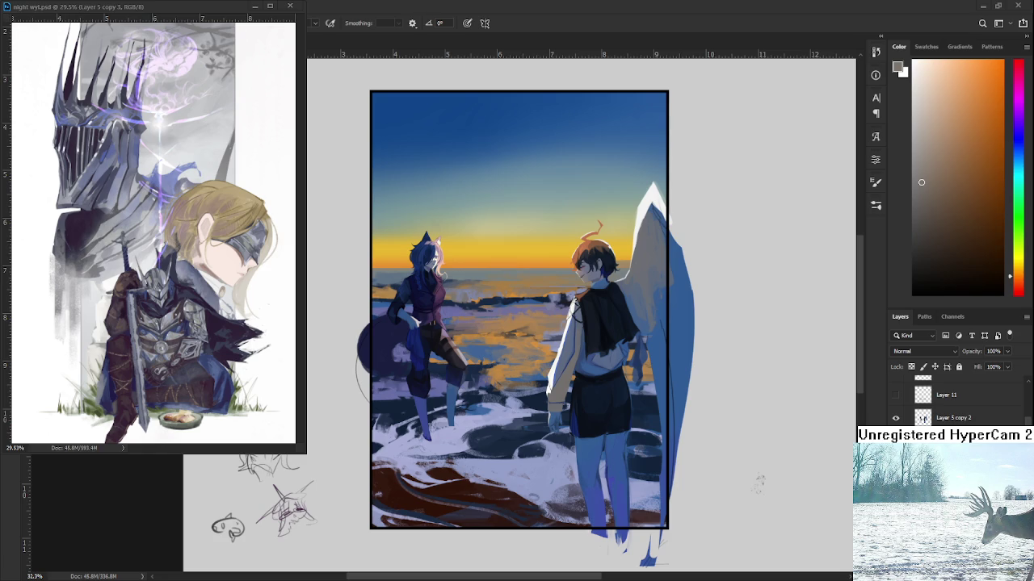
- Blend the water between the figures with alternating orange-brown and blue-grey samples, ending on warm tan-orange
{"action": "left_click", "coordinate": [494, 373], "text": "alt"}
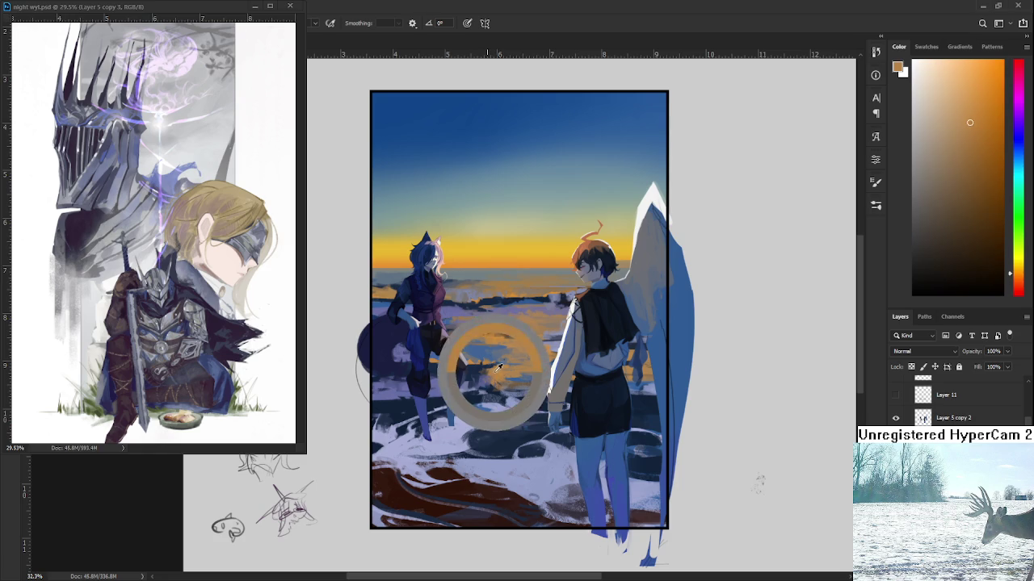
{"action": "left_click", "coordinate": [497, 359], "text": "alt"}
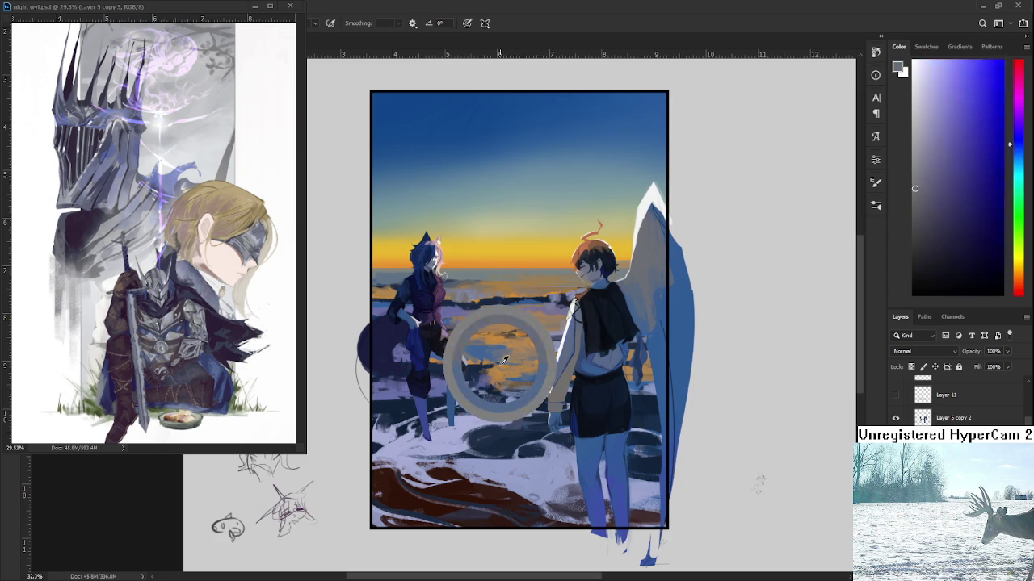
{"action": "left_click", "coordinate": [501, 356], "text": "alt"}
{"action": "left_click", "coordinate": [504, 373], "text": "alt"}
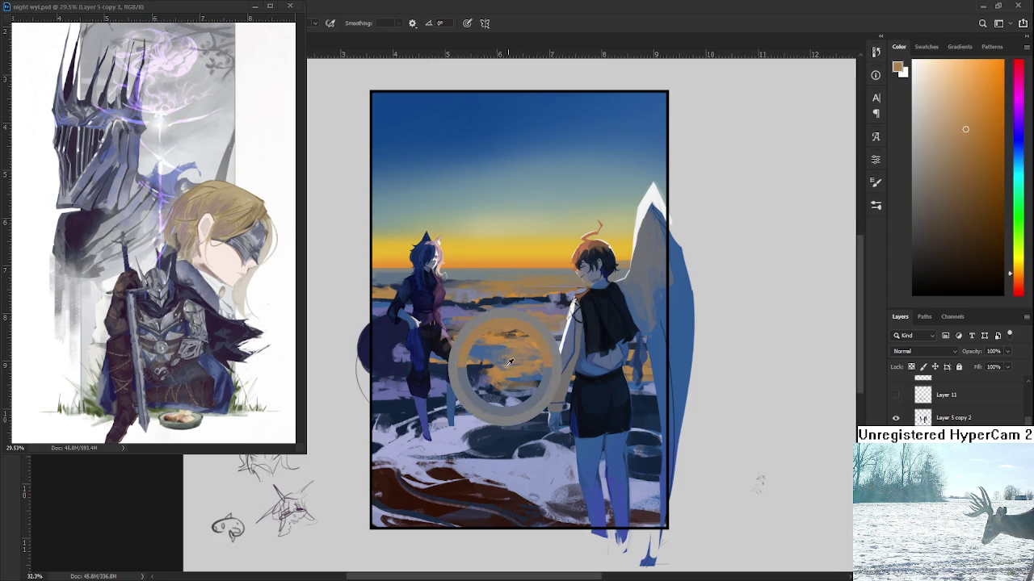
{"action": "left_click", "coordinate": [498, 358], "text": "alt"}
{"action": "left_click", "coordinate": [517, 368], "text": "alt"}
{"action": "left_click", "coordinate": [511, 359], "text": "alt"}
{"action": "left_click", "coordinate": [504, 357], "text": "alt"}
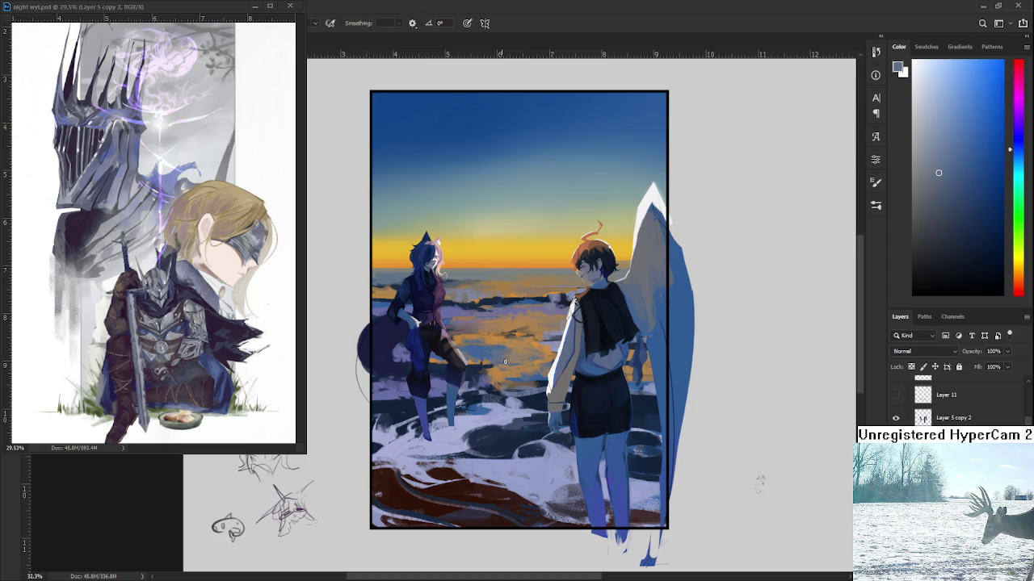
{"action": "left_click", "coordinate": [501, 362], "text": "alt"}
{"action": "left_click", "coordinate": [497, 365], "text": "alt"}
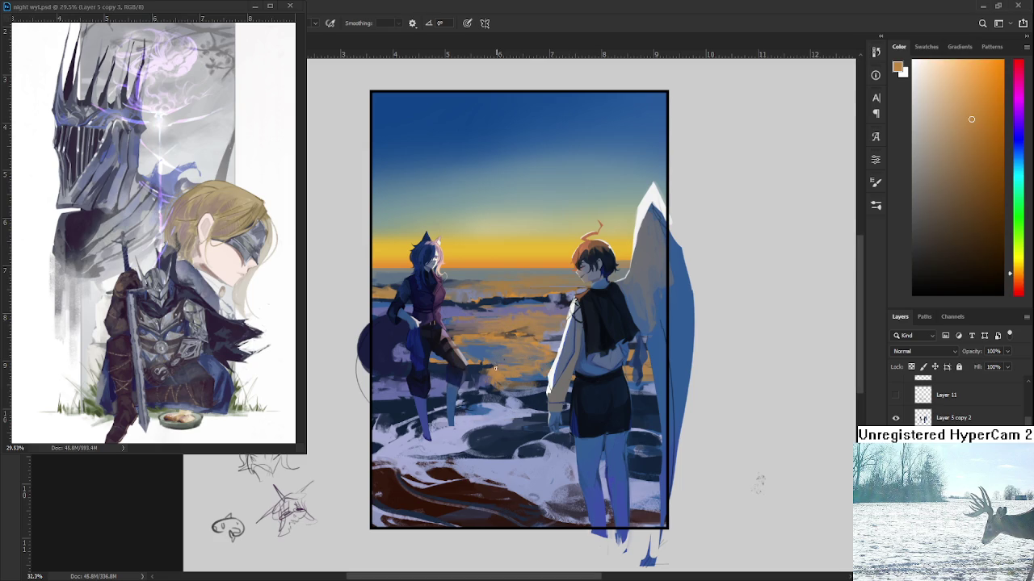
- Brush sampled orange strokes into the sea left of the right figure's hip, then sample pale lavender snow
{"action": "left_click", "coordinate": [501, 356], "text": "alt"}
{"action": "left_click", "coordinate": [498, 376], "text": "alt"}
{"action": "left_click_drag", "start_coordinate": [481, 372], "coordinate": [517, 365]}
{"action": "left_click", "coordinate": [516, 365], "text": "alt"}
{"action": "left_click", "coordinate": [450, 416], "text": "alt"}
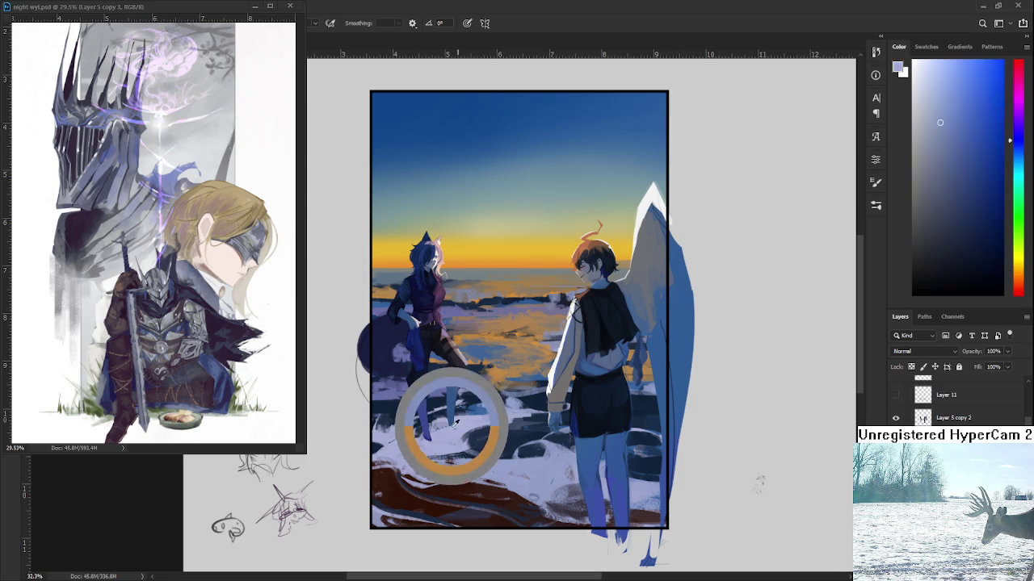
- Brush pale lavender strokes across the snow near the left figure, then paste the copied girl illustration
{"action": "left_click_drag", "start_coordinate": [403, 429], "coordinate": [440, 424]}
{"action": "left_click", "coordinate": [415, 433], "text": "alt"}
{"action": "left_click", "coordinate": [432, 422], "text": "alt"}
{"action": "mouse_move", "coordinate": [405, 432]}
{"action": "left_mouse_down"}
{"action": "mouse_move", "coordinate": [440, 420]}
{"action": "mouse_move", "coordinate": [376, 445]}
{"action": "mouse_move", "coordinate": [382, 428]}
{"action": "mouse_move", "coordinate": [400, 432]}
{"action": "mouse_move", "coordinate": [399, 418]}
{"action": "mouse_move", "coordinate": [386, 436]}
{"action": "left_mouse_up"}
{"action": "left_click", "coordinate": [407, 442], "text": "alt"}
{"action": "left_click", "coordinate": [422, 429], "text": "alt"}
{"action": "left_click", "coordinate": [390, 446], "text": "alt"}
{"action": "left_click", "coordinate": [392, 416], "text": "alt"}
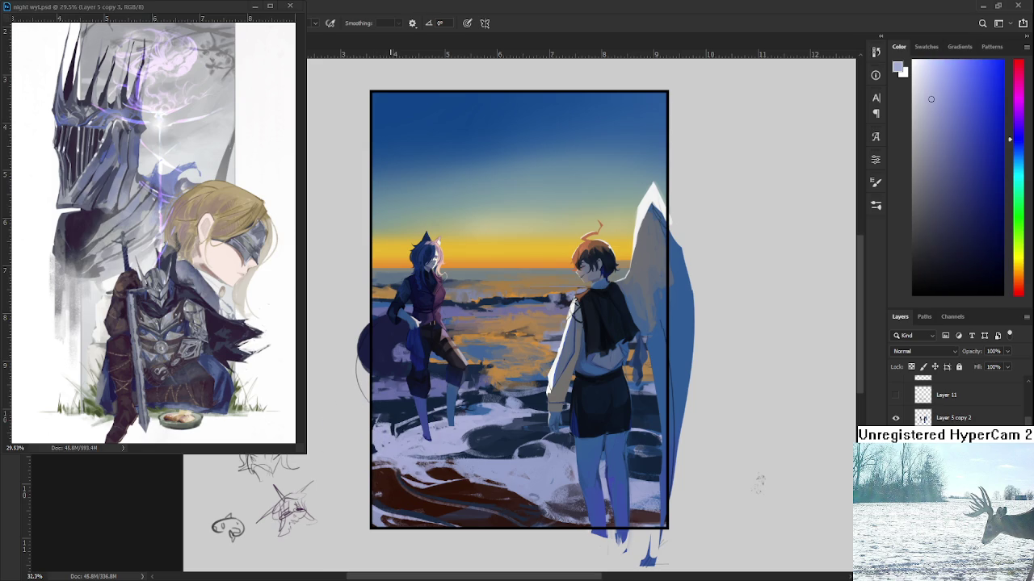
{"action": "left_click", "coordinate": [400, 417], "text": "alt"}
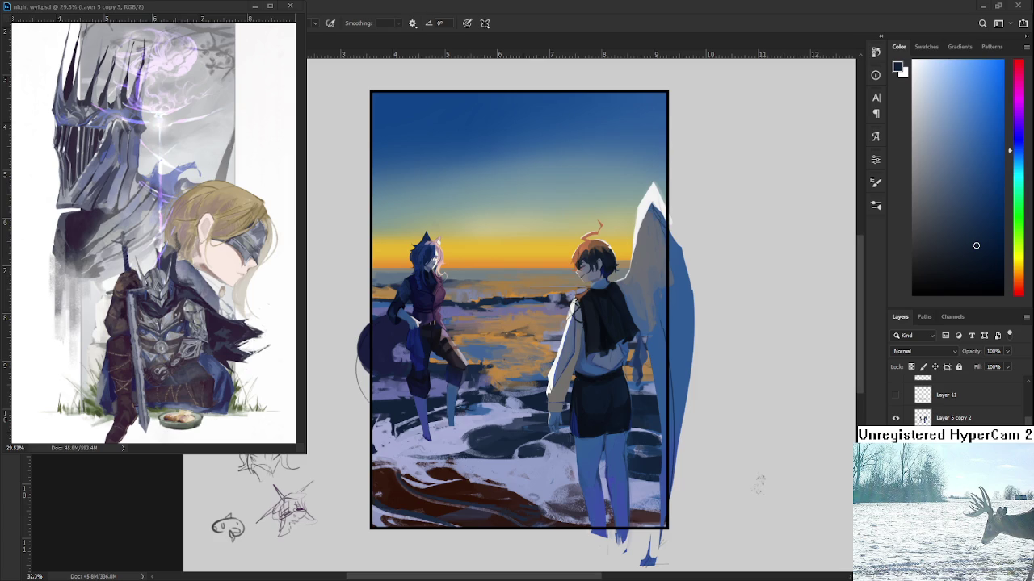
{"action": "key", "text": "ctrl+v"}
- Move the pasted girl illustration's layer to the top of the layer stack
{"action": "key", "text": "ctrl+t"}
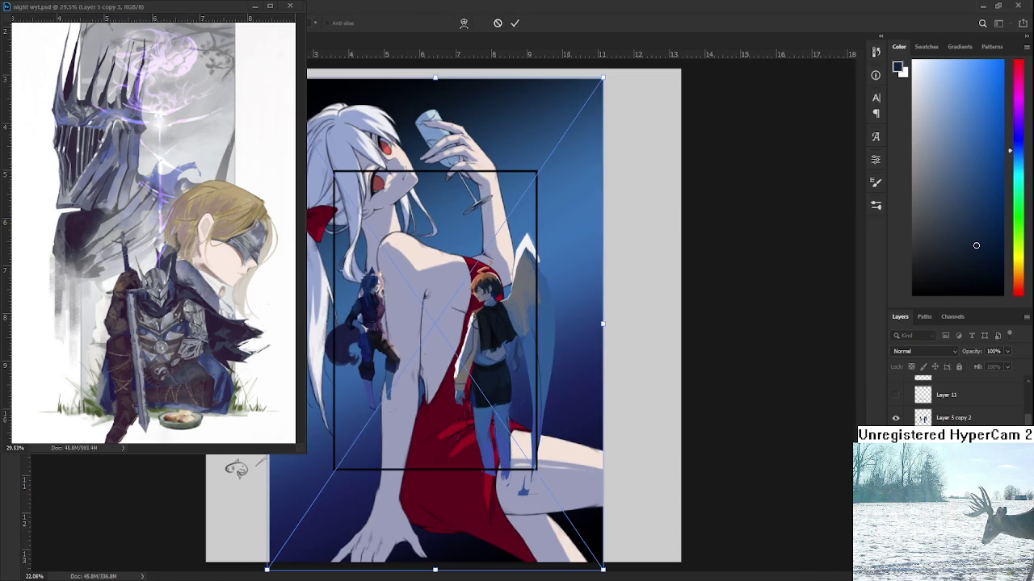
{"action": "key", "text": "Return"}
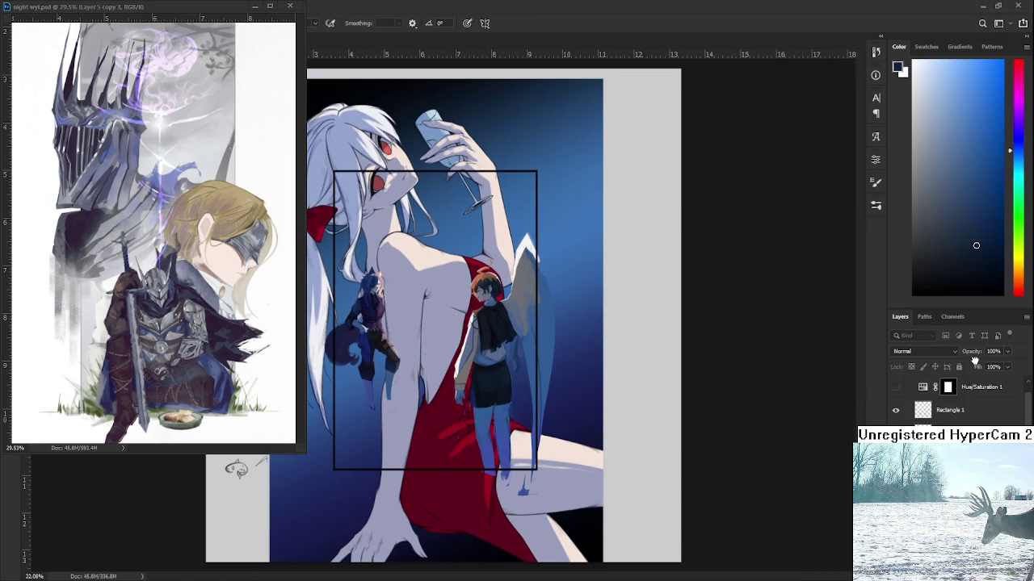
{"action": "left_click_drag", "start_coordinate": [973, 360], "coordinate": [973, 413]}
{"action": "scroll", "coordinate": [443, 315], "scroll_direction": "down", "scroll_amount": 2}
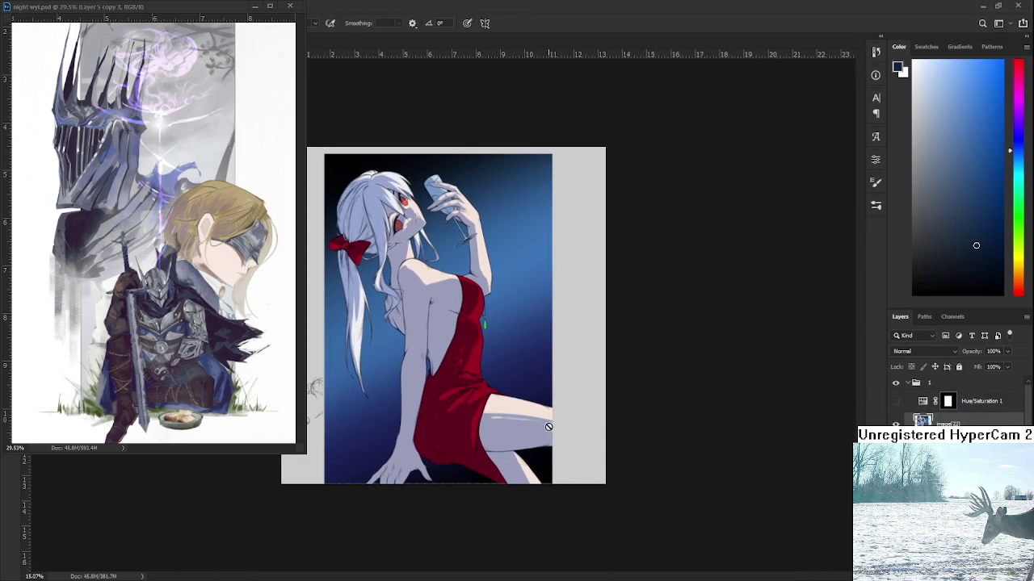
- Scale the girl illustration down and position it over the painting's frame
{"action": "key", "text": "ctrl+t"}
{"action": "left_click_drag", "start_coordinate": [554, 488], "coordinate": [445, 332]}
{"action": "mouse_move", "coordinate": [431, 285]}
{"action": "left_mouse_down"}
{"action": "mouse_move", "coordinate": [496, 334]}
{"action": "mouse_move", "coordinate": [477, 361]}
{"action": "left_mouse_up"}
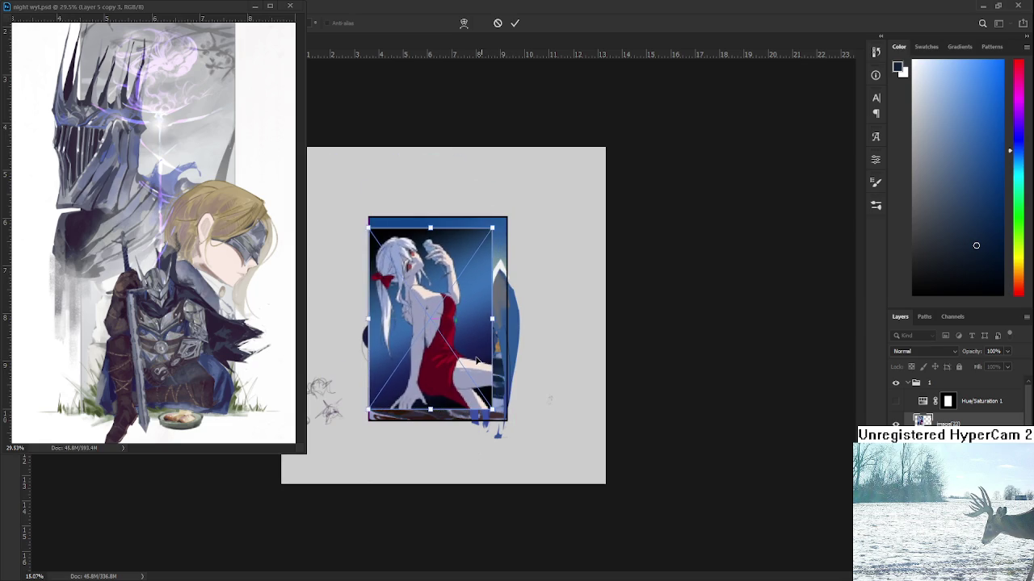
{"action": "key", "text": "Return"}
{"action": "scroll", "coordinate": [444, 318], "scroll_direction": "up", "scroll_amount": 2}
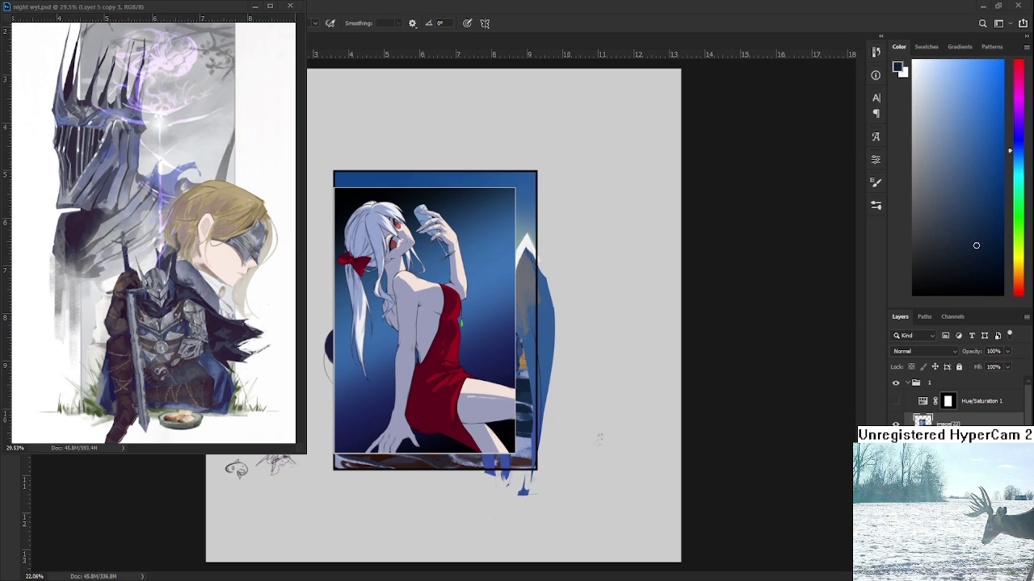
{"action": "scroll", "coordinate": [598, 438], "scroll_direction": "up", "scroll_amount": 5}
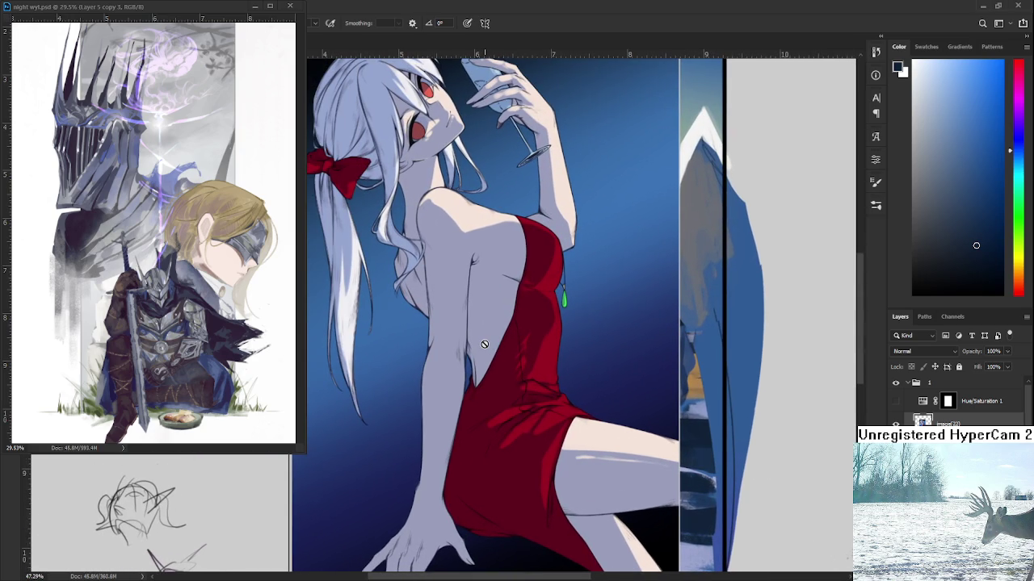
{"action": "scroll", "coordinate": [484, 344], "scroll_direction": "down", "scroll_amount": 1}
{"action": "key", "text": "r"}
{"action": "mouse_move", "coordinate": [517, 321]}
{"action": "left_mouse_down"}
{"action": "mouse_move", "coordinate": [509, 399]}
{"action": "mouse_move", "coordinate": [534, 316]}
{"action": "left_mouse_up"}
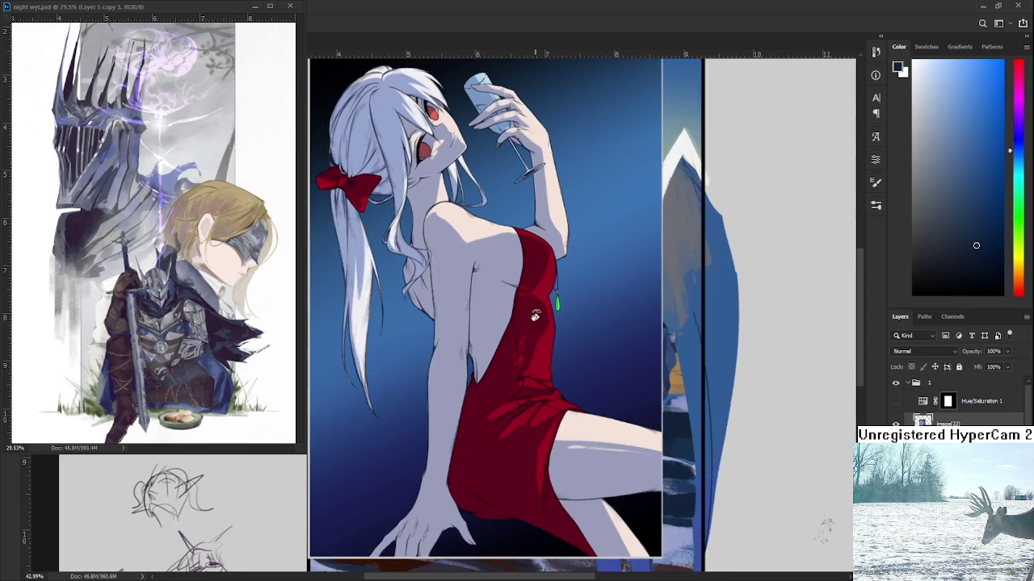
{"action": "scroll", "coordinate": [534, 317], "scroll_direction": "down", "scroll_amount": 1}
{"action": "scroll", "coordinate": [533, 319], "scroll_direction": "down", "scroll_amount": 1}
{"action": "scroll", "coordinate": [531, 322], "scroll_direction": "down", "scroll_amount": 1}
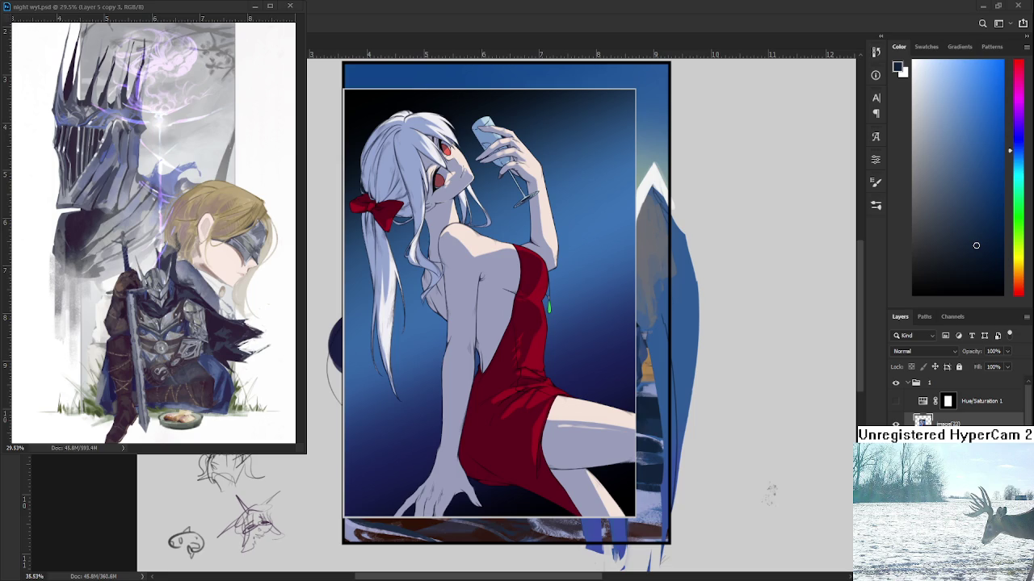
{"action": "left_click", "coordinate": [255, 5]}
- Open Raid.psd from the Home screen's recent files
{"action": "left_click", "coordinate": [15, 22]}
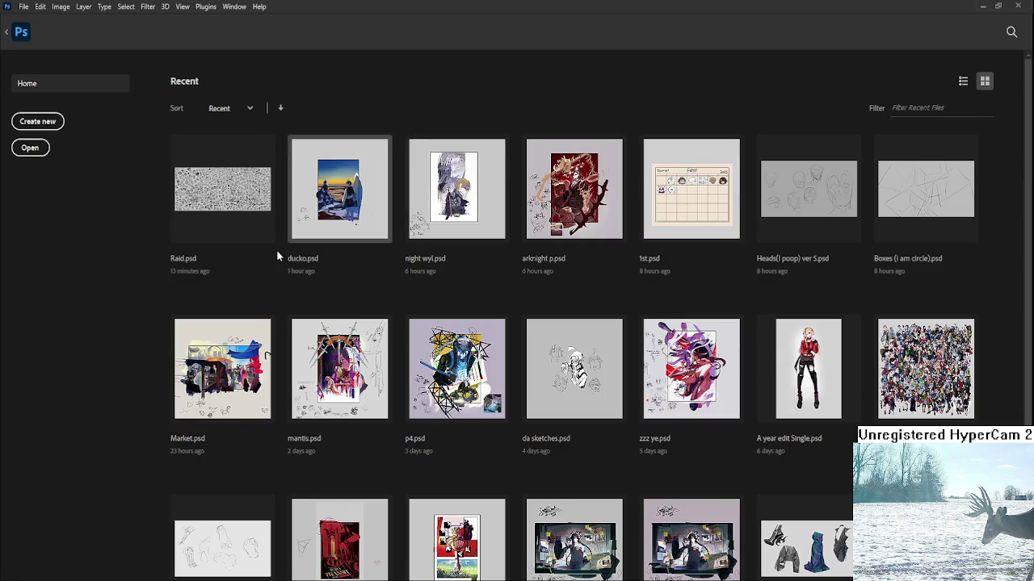
{"action": "left_click", "coordinate": [234, 194]}
{"action": "scroll", "coordinate": [398, 394], "scroll_direction": "up", "scroll_amount": 10}
{"action": "scroll", "coordinate": [459, 397], "scroll_direction": "up", "scroll_amount": 1}
{"action": "scroll", "coordinate": [459, 398], "scroll_direction": "up", "scroll_amount": 1}
{"action": "scroll", "coordinate": [453, 368], "scroll_direction": "up", "scroll_amount": 1}
{"action": "scroll", "coordinate": [453, 368], "scroll_direction": "up", "scroll_amount": 1}
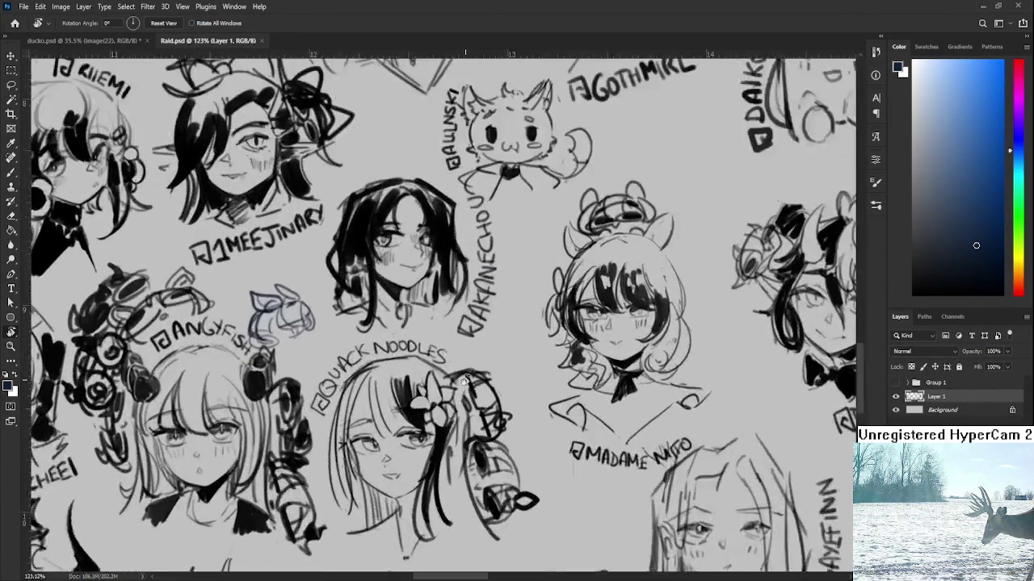
{"action": "scroll", "coordinate": [454, 368], "scroll_direction": "up", "scroll_amount": 1}
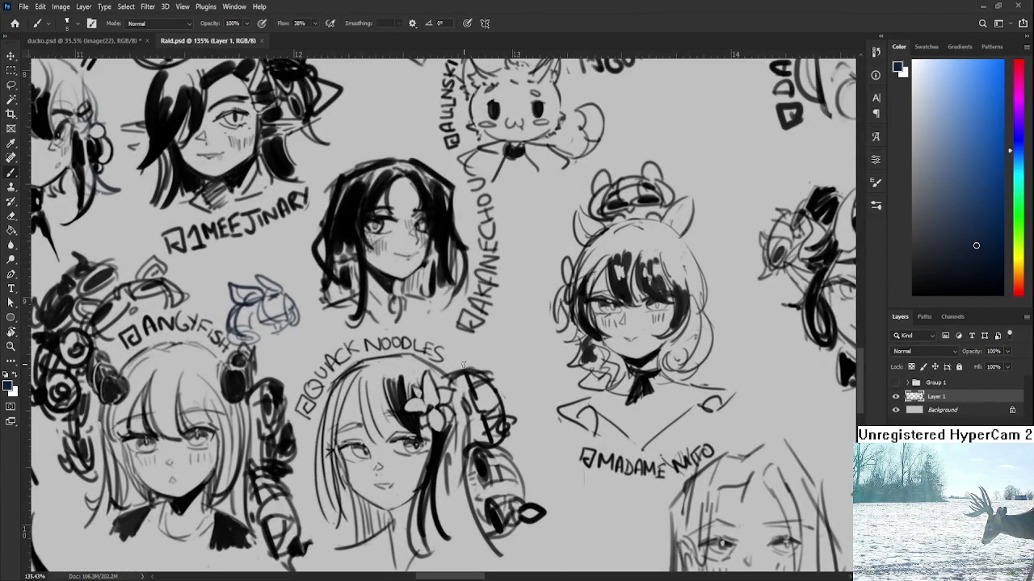
- Sample black, rotate the sketch view, and redraw the curved stroke near the face with a larger brush
{"action": "left_click", "coordinate": [474, 379], "text": "alt"}
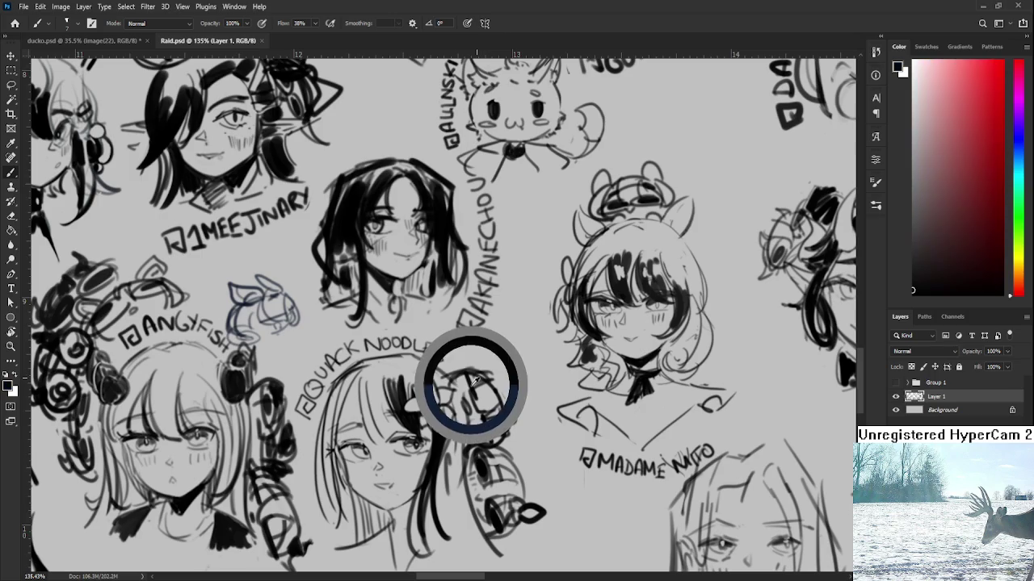
{"action": "key", "text": "r"}
{"action": "left_click_drag", "start_coordinate": [475, 379], "coordinate": [520, 277]}
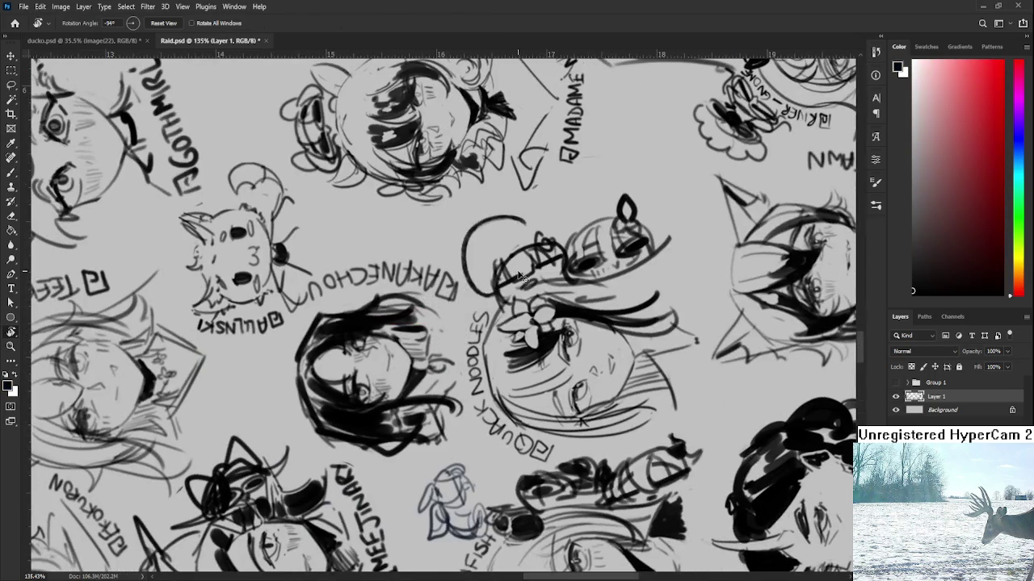
{"action": "key", "text": "ctrl+z"}
{"action": "key", "text": "b"}
{"action": "left_click_drag", "start_coordinate": [507, 237], "coordinate": [494, 312]}
{"action": "key", "text": "bracketright"}
{"action": "key", "text": "bracketright"}
{"action": "key", "text": "bracketright"}
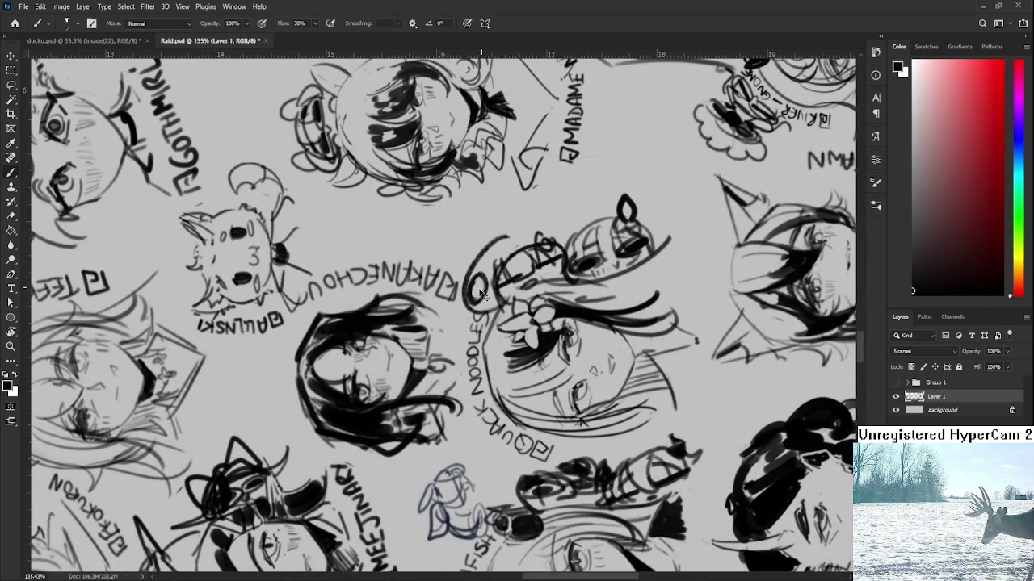
{"action": "left_click_drag", "start_coordinate": [504, 257], "coordinate": [507, 251]}
{"action": "key", "text": "ctrl+z"}
- Sketch dark strokes around the duck's head beside the QUACK NOODLES label, then return to ducko.psd
{"action": "mouse_move", "coordinate": [463, 259]}
{"action": "left_mouse_down"}
{"action": "mouse_move", "coordinate": [493, 266]}
{"action": "mouse_move", "coordinate": [494, 247]}
{"action": "mouse_move", "coordinate": [516, 242]}
{"action": "mouse_move", "coordinate": [473, 287]}
{"action": "mouse_move", "coordinate": [478, 316]}
{"action": "left_mouse_up"}
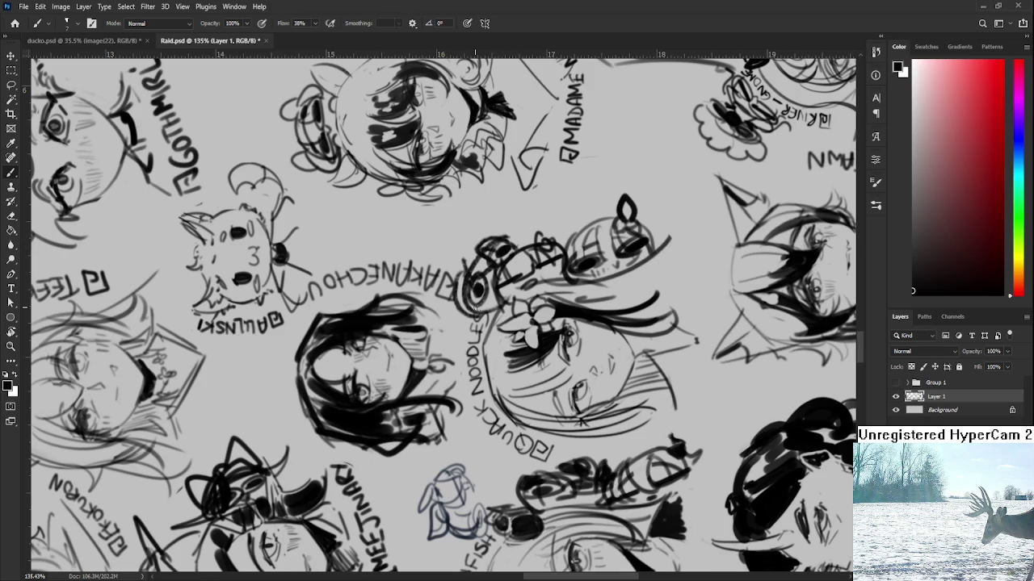
{"action": "left_click_drag", "start_coordinate": [496, 270], "coordinate": [492, 289]}
{"action": "mouse_move", "coordinate": [493, 242]}
{"action": "left_mouse_down"}
{"action": "mouse_move", "coordinate": [535, 234]}
{"action": "mouse_move", "coordinate": [456, 323]}
{"action": "mouse_move", "coordinate": [490, 449]}
{"action": "left_mouse_up"}
{"action": "key", "text": "r"}
{"action": "scroll", "coordinate": [466, 329], "scroll_direction": "down", "scroll_amount": 5}
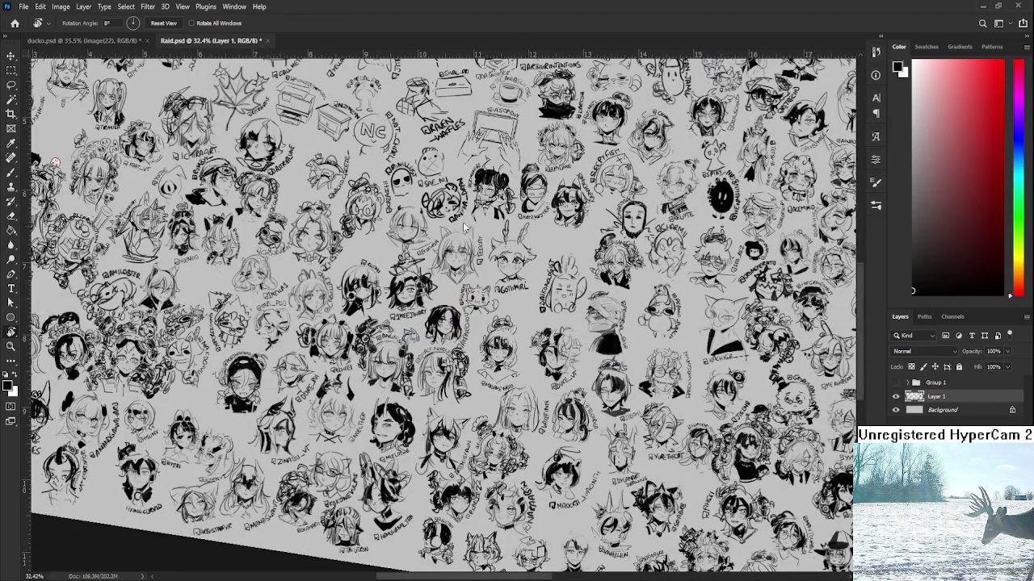
{"action": "key", "text": "ctrl+Tab"}
- Paste the tarot-card grid image into ducko.psd as a new layer and zoom out slightly
{"action": "scroll", "coordinate": [531, 388], "scroll_direction": "down", "scroll_amount": 2}
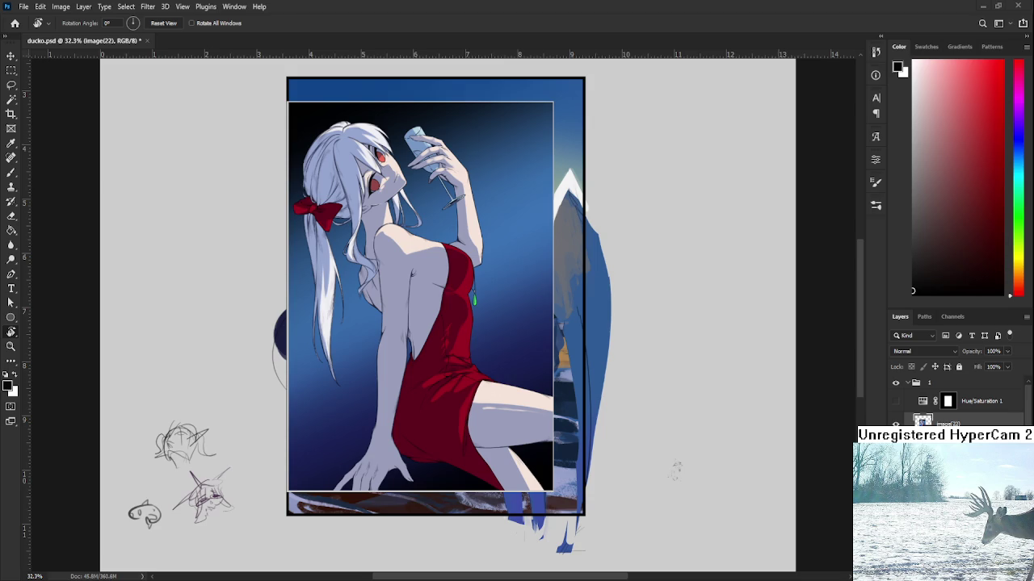
{"action": "key", "text": "ctrl+v"}
{"action": "key", "text": "ctrl+minus"}
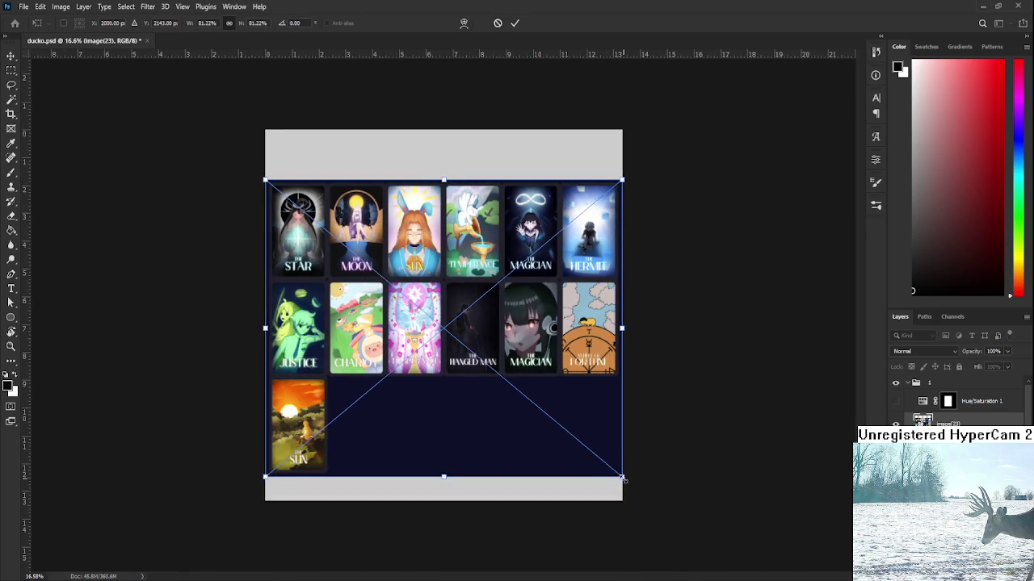
- Shrink the tarot-card grid and place it near the canvas centre over the framed area
{"action": "left_click_drag", "start_coordinate": [622, 478], "coordinate": [519, 393]}
{"action": "left_click_drag", "start_coordinate": [393, 289], "coordinate": [439, 318]}
{"action": "key", "text": "Return"}
{"action": "key", "text": "r"}
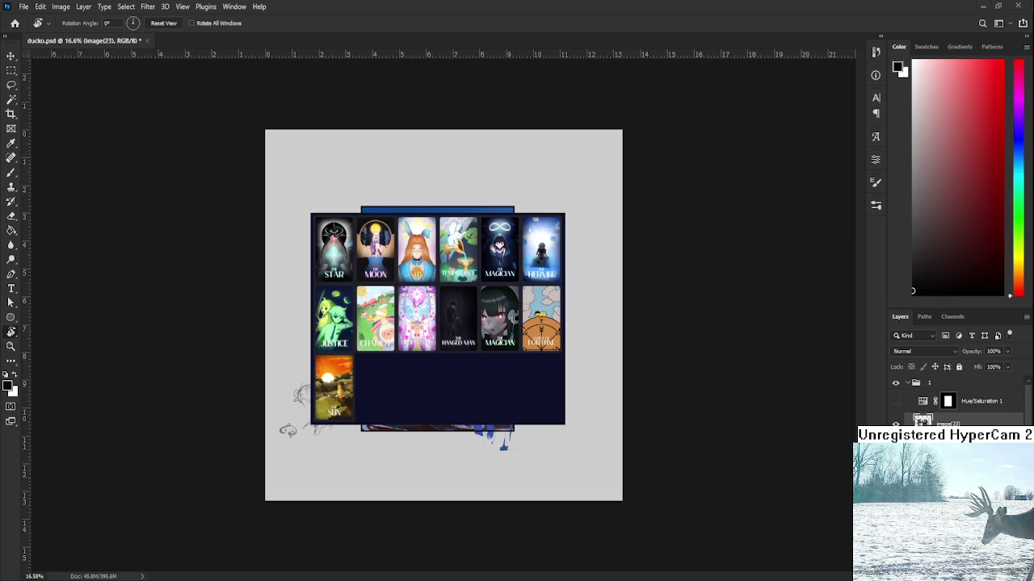
{"action": "left_click_drag", "start_coordinate": [353, 310], "coordinate": [437, 322]}
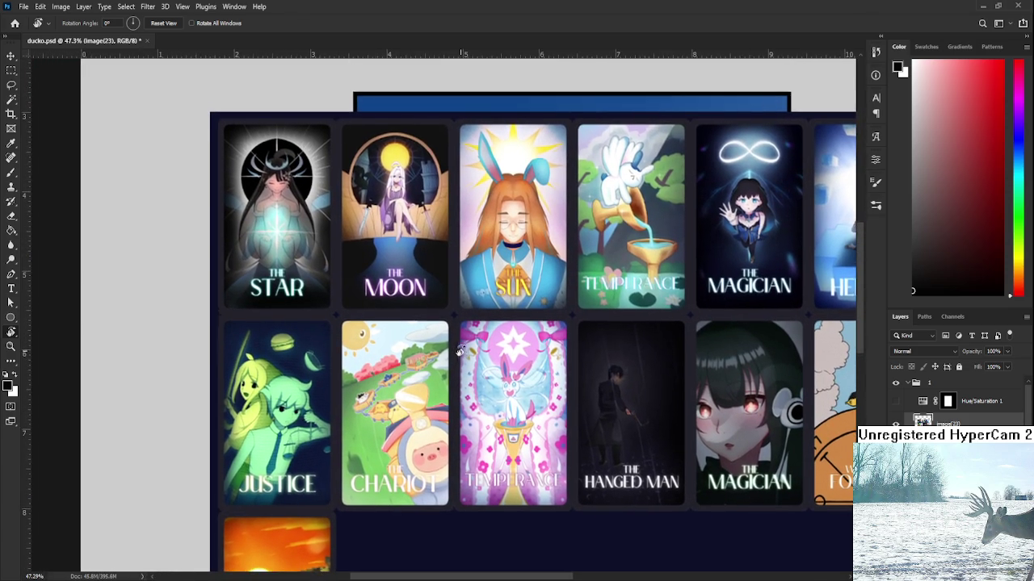
{"action": "mouse_move", "coordinate": [437, 321]}
{"action": "left_mouse_down"}
{"action": "mouse_move", "coordinate": [426, 376]}
{"action": "mouse_move", "coordinate": [319, 359]}
{"action": "left_mouse_up"}
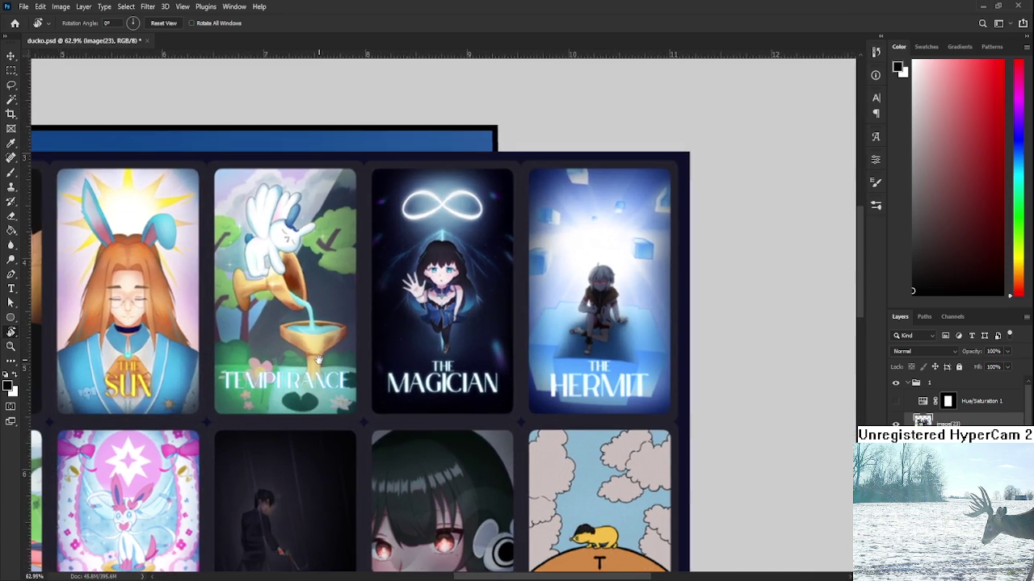
{"action": "mouse_move", "coordinate": [319, 360]}
{"action": "left_mouse_down"}
{"action": "mouse_move", "coordinate": [271, 361]}
{"action": "mouse_move", "coordinate": [362, 431]}
{"action": "mouse_move", "coordinate": [457, 341]}
{"action": "left_mouse_up"}
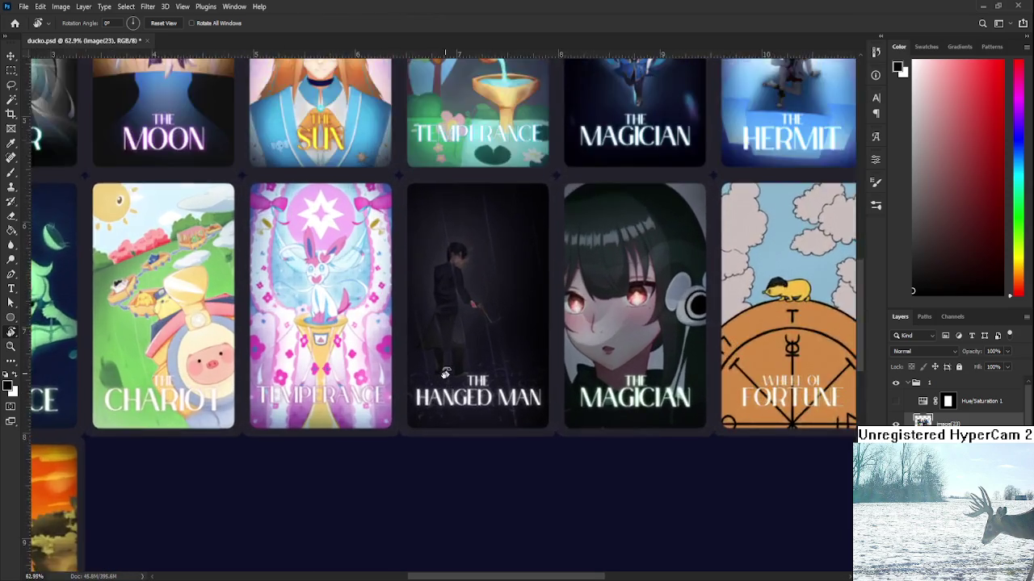
{"action": "mouse_move", "coordinate": [456, 341]}
{"action": "left_mouse_down"}
{"action": "mouse_move", "coordinate": [421, 394]}
{"action": "mouse_move", "coordinate": [546, 391]}
{"action": "mouse_move", "coordinate": [455, 390]}
{"action": "mouse_move", "coordinate": [366, 473]}
{"action": "left_mouse_up"}
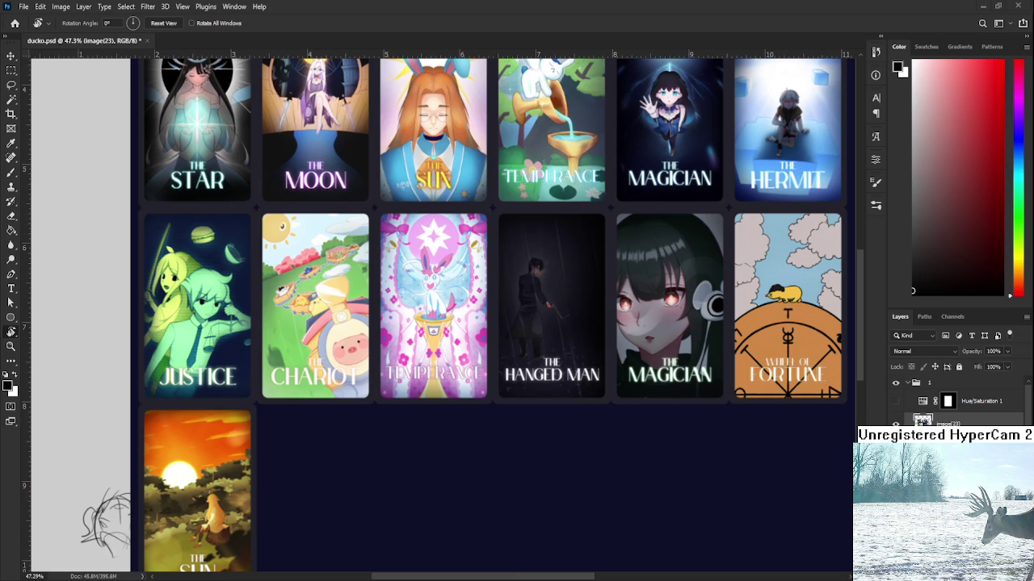
{"action": "scroll", "coordinate": [581, 410], "scroll_direction": "down", "scroll_amount": 3}
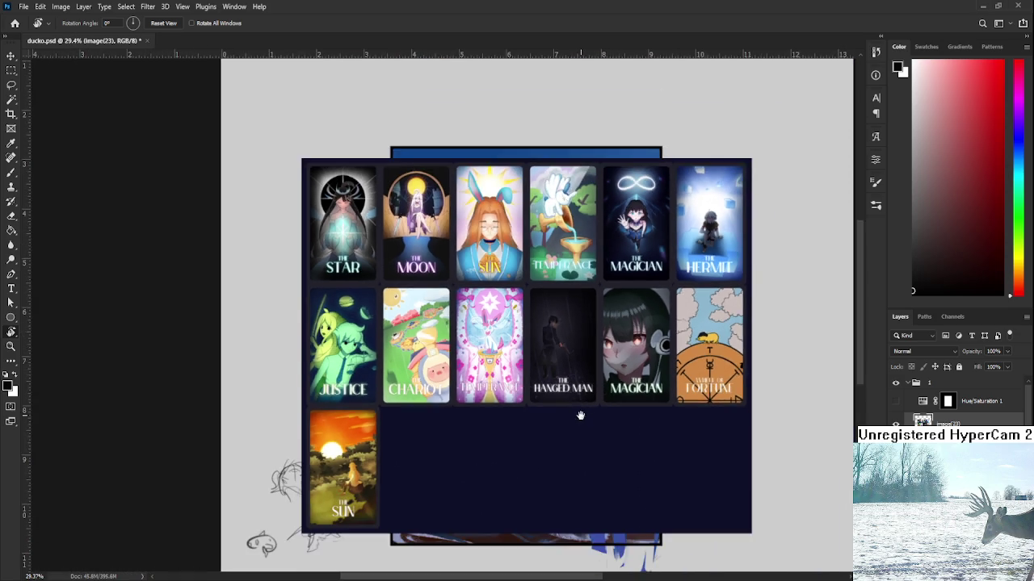
- Hide the tarot card sheet and red-dress picture so the two figures on the snowy shore show again
{"action": "key", "text": "Delete"}
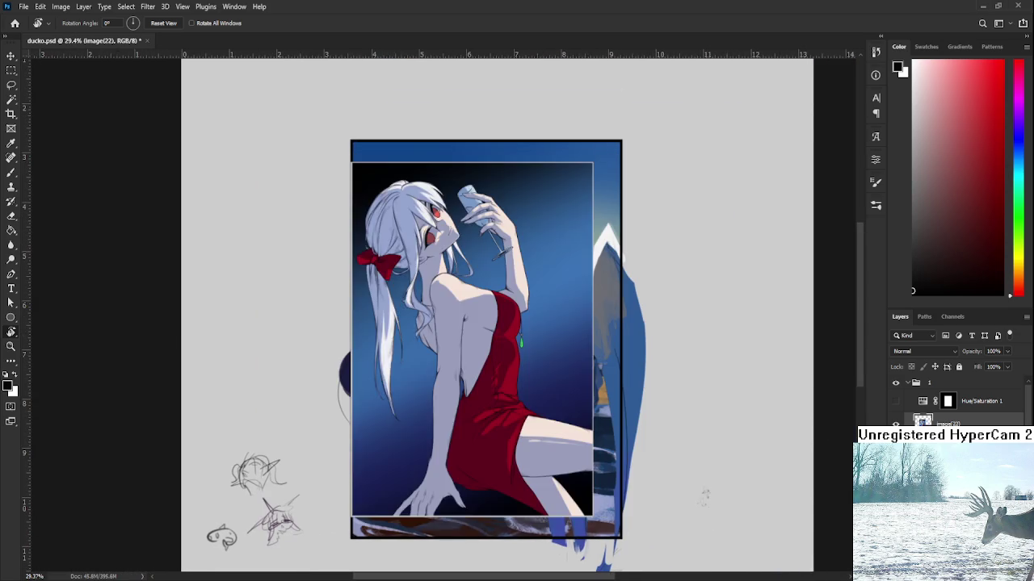
{"action": "key", "text": "Delete"}
{"action": "scroll", "coordinate": [703, 490], "scroll_direction": "up", "scroll_amount": 2}
{"action": "scroll", "coordinate": [559, 440], "scroll_direction": "down", "scroll_amount": 1}
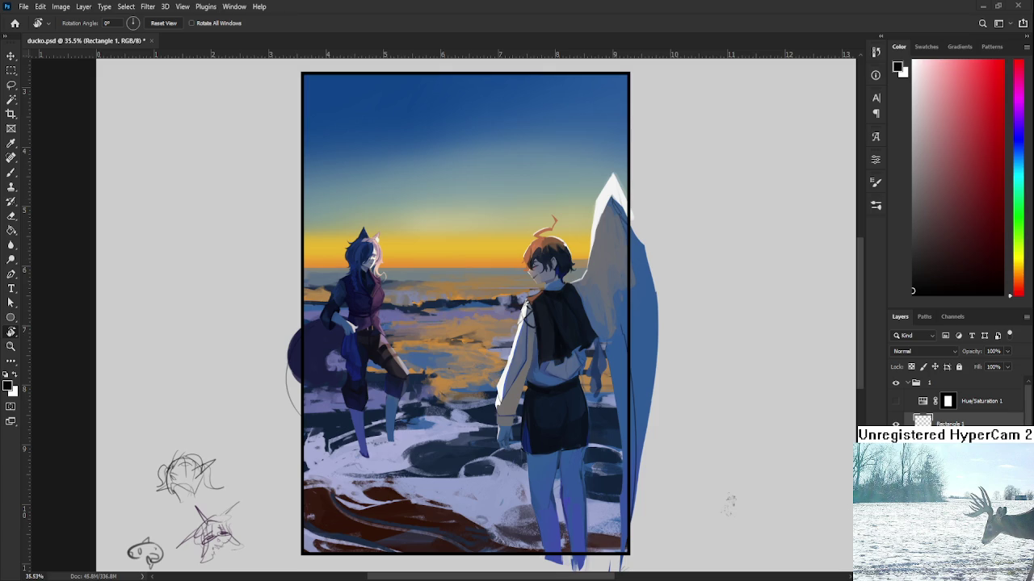
- Switch to the night wyl.psd reference document with Ctrl+Tab
{"action": "key", "text": "ctrl+Tab"}
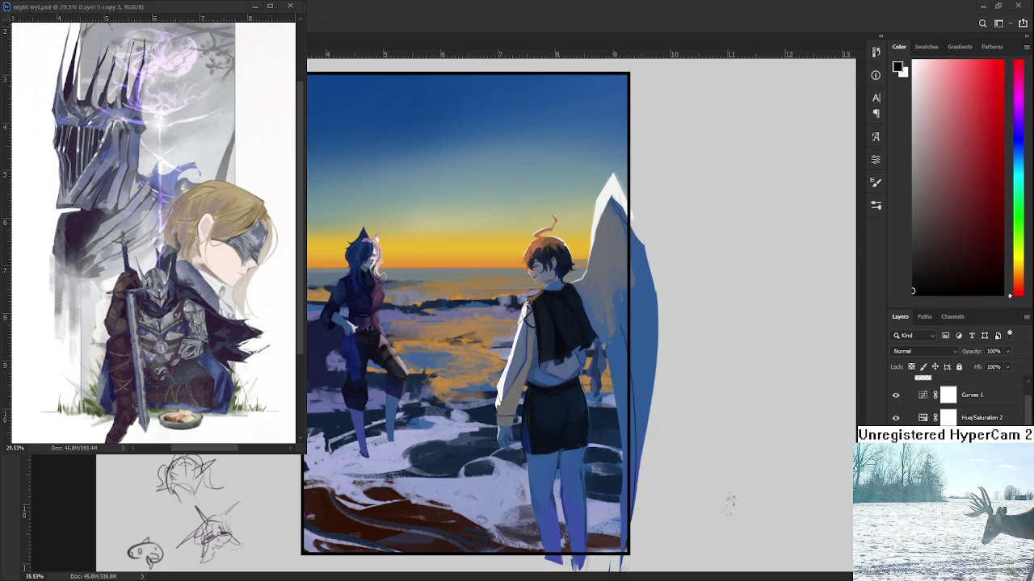
- Return to the beach painting and sample a tan-orange from the sunset water as the brush colour
{"action": "key", "text": "alt+bracketleft"}
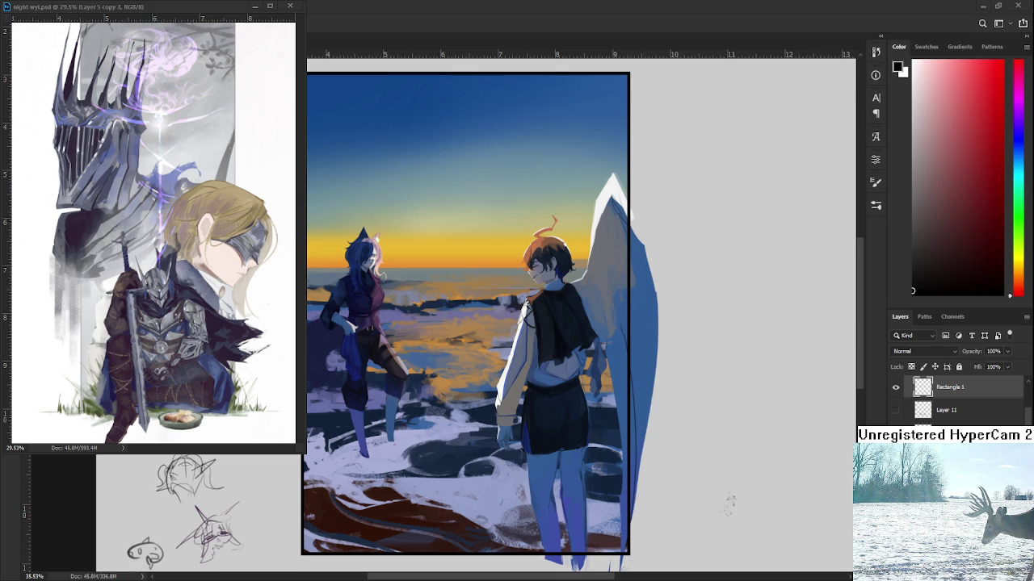
{"action": "key", "text": "b"}
{"action": "left_click", "coordinate": [446, 377], "text": "alt"}
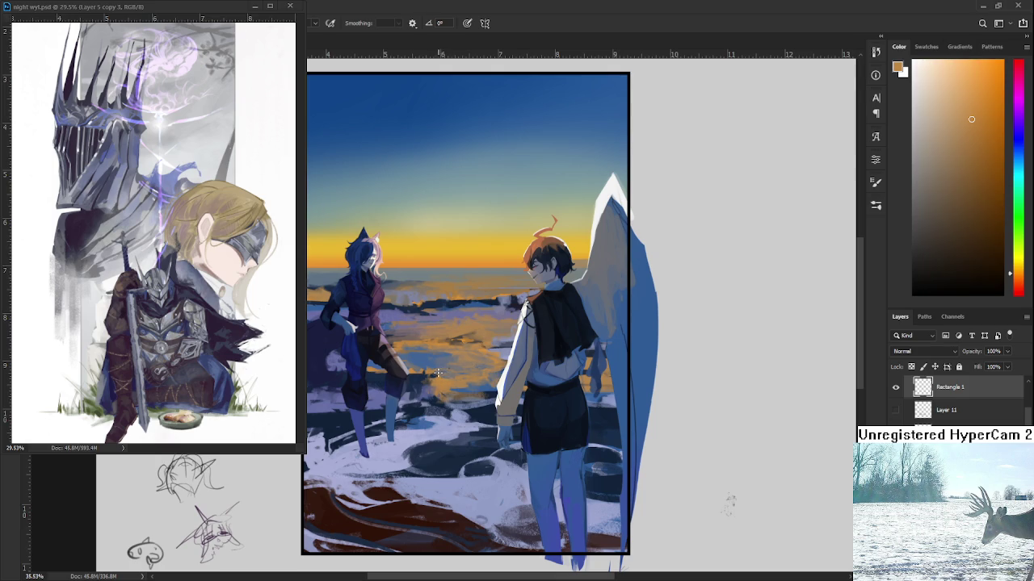
- Sample several blues and an orange from the water to compare colours
{"action": "left_click", "coordinate": [428, 364], "text": "alt"}
{"action": "left_click", "coordinate": [427, 364], "text": "alt"}
{"action": "left_click", "coordinate": [425, 361], "text": "alt"}
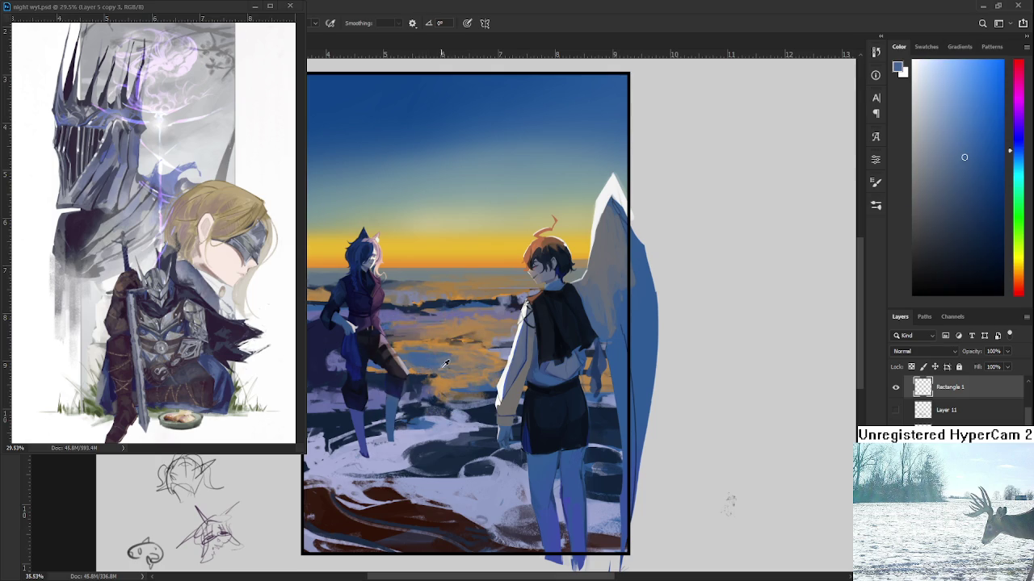
{"action": "left_click", "coordinate": [412, 365], "text": "alt"}
{"action": "left_click", "coordinate": [436, 363], "text": "alt"}
{"action": "left_click", "coordinate": [417, 373], "text": "alt"}
{"action": "left_click", "coordinate": [411, 343], "text": "alt"}
- Pick a blue-grey from the water and paint it over the orange reflections near the figures
{"action": "left_click", "coordinate": [410, 365], "text": "alt"}
{"action": "left_click", "coordinate": [412, 366], "text": "alt"}
{"action": "left_click", "coordinate": [409, 362], "text": "alt"}
{"action": "left_click", "coordinate": [421, 362], "text": "alt"}
{"action": "left_click_drag", "start_coordinate": [412, 362], "coordinate": [426, 369]}
- Lasso a freehand selection in the lower water, then switch to the reference painting
{"action": "key", "text": "l"}
{"action": "mouse_move", "coordinate": [458, 389]}
{"action": "left_mouse_down"}
{"action": "mouse_move", "coordinate": [370, 363]}
{"action": "mouse_move", "coordinate": [436, 377]}
{"action": "left_mouse_up"}
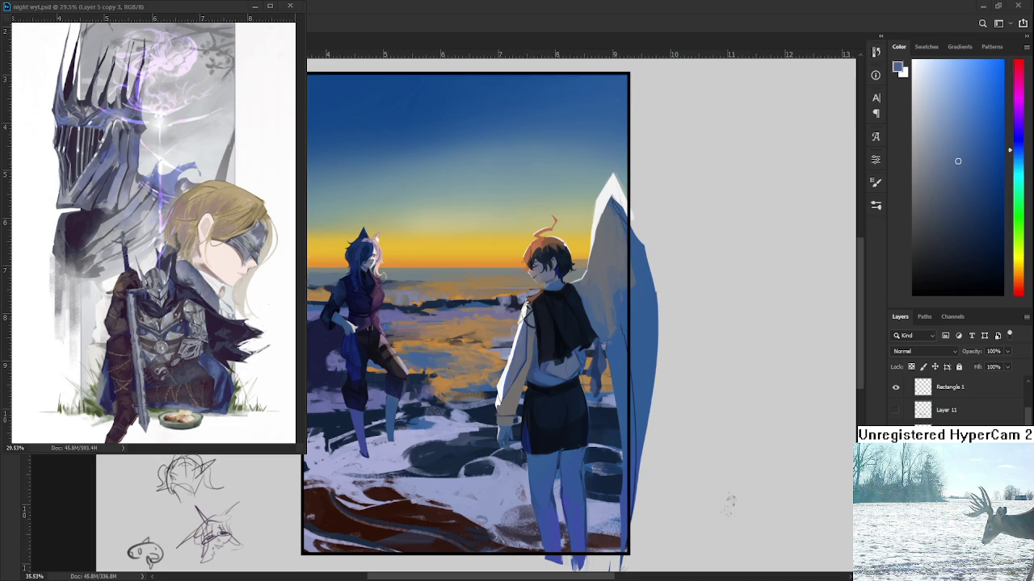
{"action": "key", "text": "ctrl+Tab"}
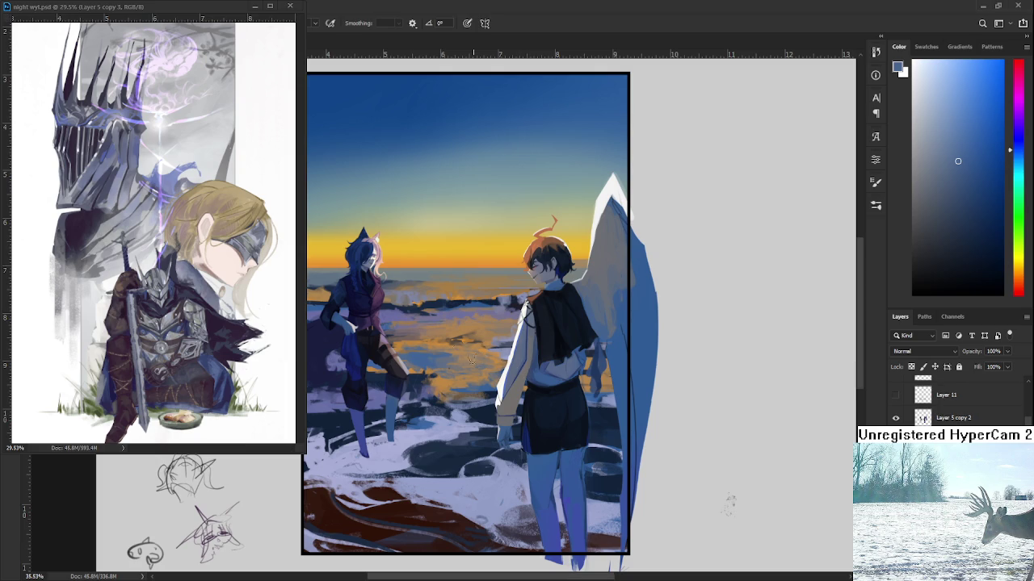
{"action": "left_click", "coordinate": [442, 383], "text": "alt"}
{"action": "left_click", "coordinate": [434, 363], "text": "alt"}
{"action": "left_click", "coordinate": [434, 355], "text": "alt"}
{"action": "left_click", "coordinate": [428, 369], "text": "alt"}
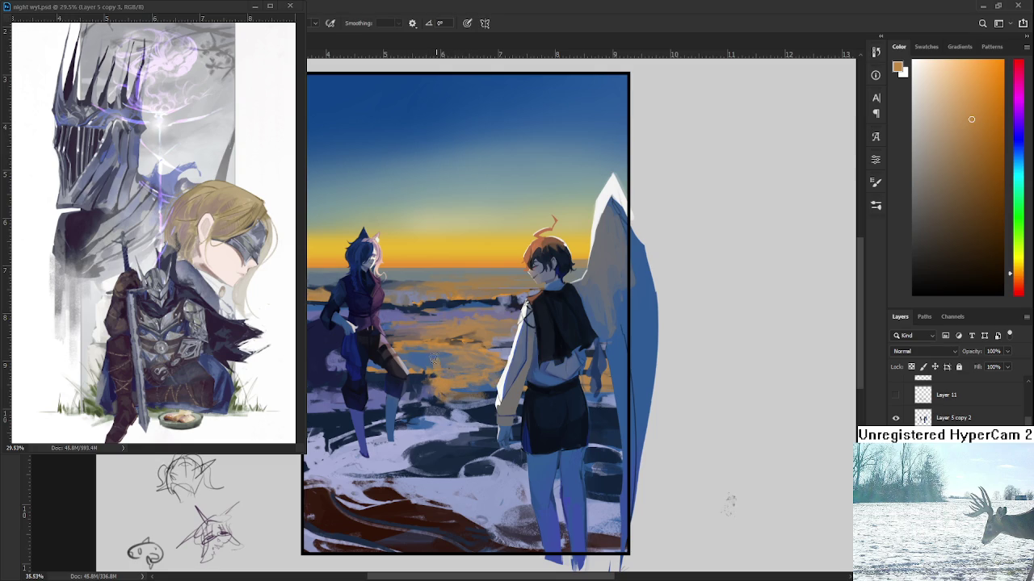
{"action": "left_click", "coordinate": [426, 363], "text": "alt"}
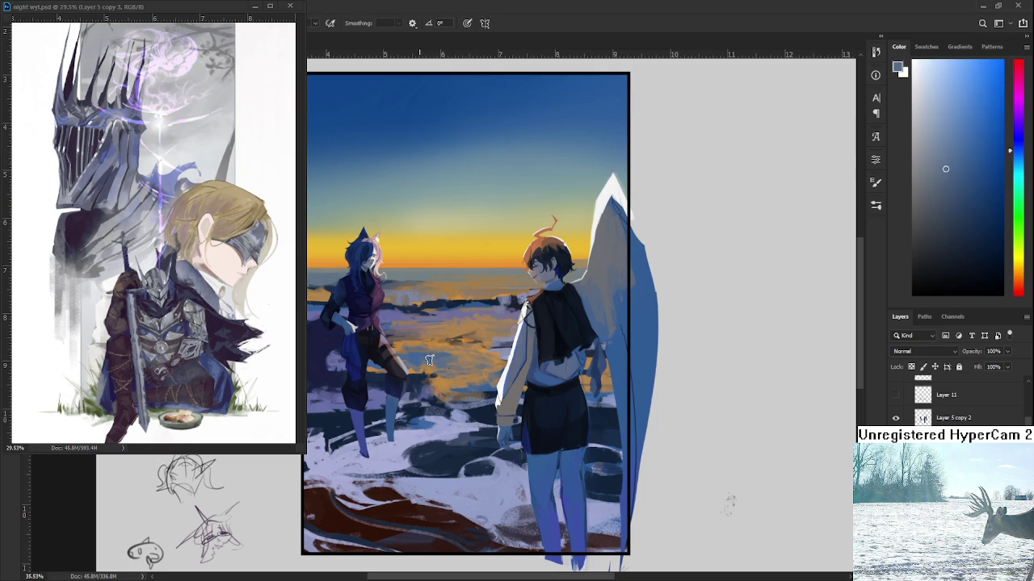
{"action": "left_click", "coordinate": [424, 364], "text": "alt"}
{"action": "left_click", "coordinate": [432, 360], "text": "alt"}
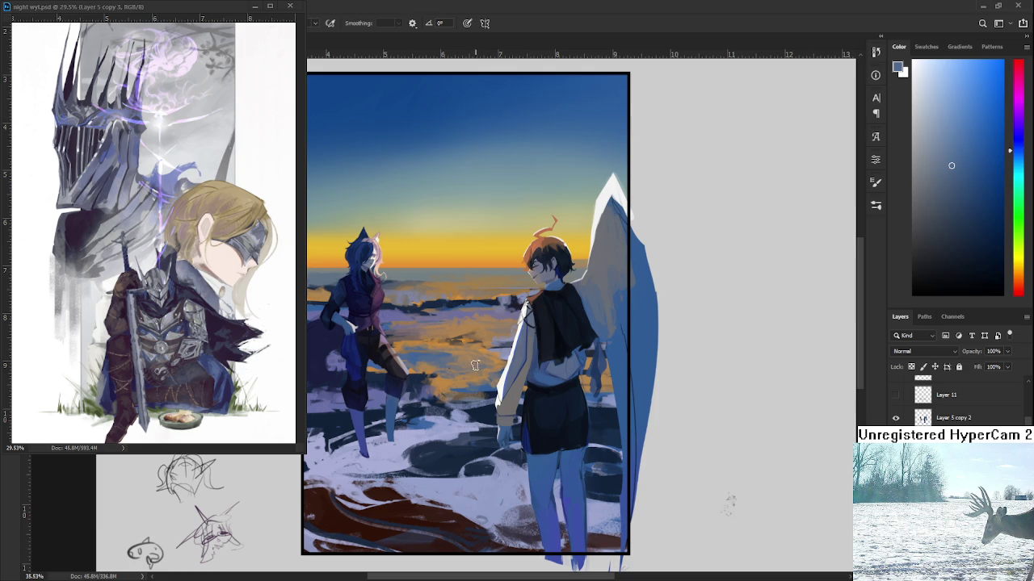
- Alternate sampled sunset-orange and blue dabs along the sea near the horizon
{"action": "left_click", "coordinate": [445, 377], "text": "alt"}
{"action": "left_click", "coordinate": [445, 373], "text": "alt"}
{"action": "left_click", "coordinate": [446, 383], "text": "alt"}
{"action": "left_click", "coordinate": [442, 362], "text": "alt"}
{"action": "left_click", "coordinate": [439, 369], "text": "alt"}
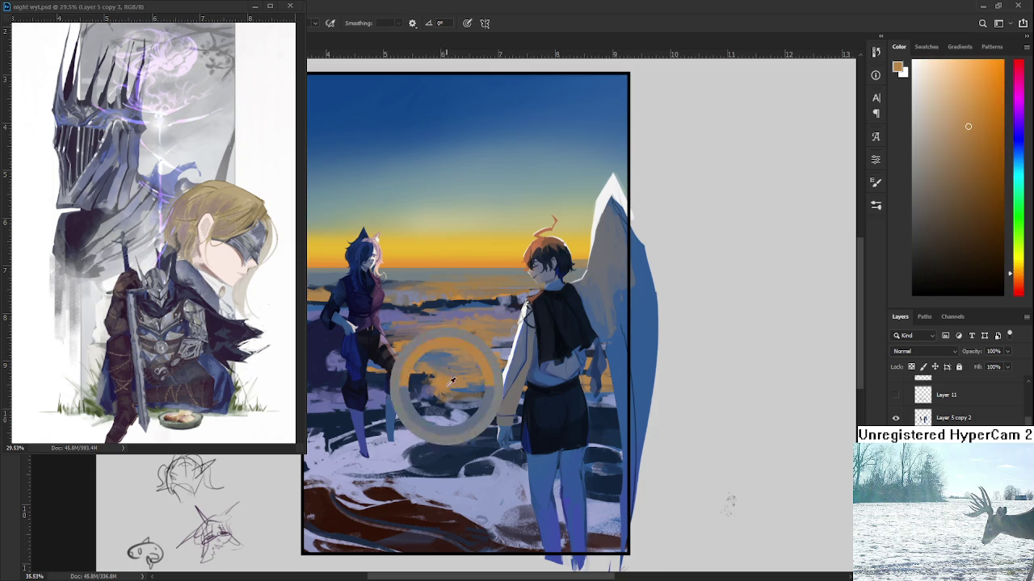
{"action": "left_click", "coordinate": [437, 367], "text": "alt"}
{"action": "left_click", "coordinate": [448, 366], "text": "alt"}
{"action": "left_click", "coordinate": [433, 372], "text": "alt"}
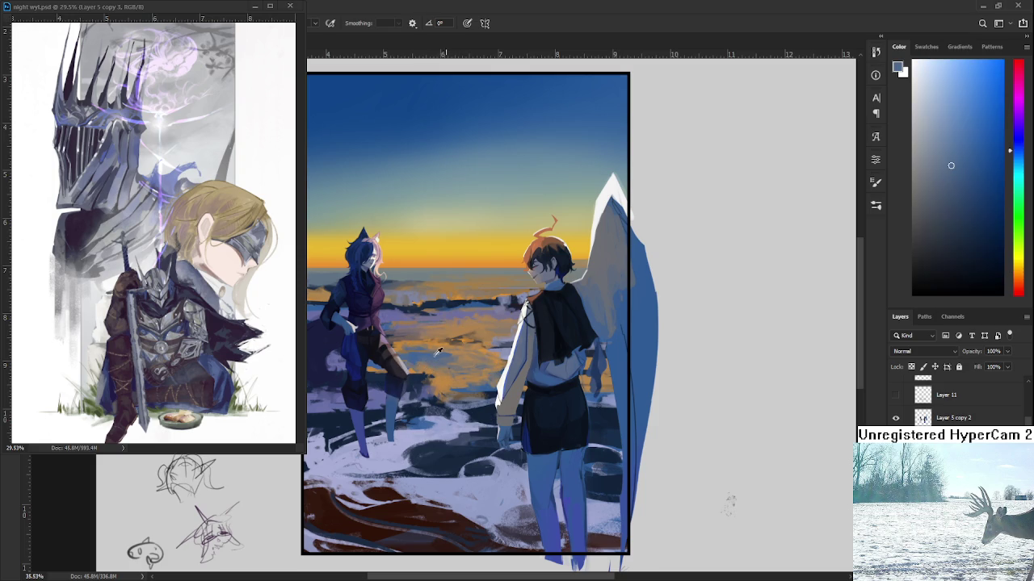
{"action": "left_click", "coordinate": [440, 383], "text": "alt"}
{"action": "left_click", "coordinate": [426, 358], "text": "alt"}
{"action": "left_click", "coordinate": [433, 373], "text": "alt"}
- Blend cool blue, orange and tan reflection strokes into the water further right
{"action": "left_click", "coordinate": [469, 412], "text": "alt"}
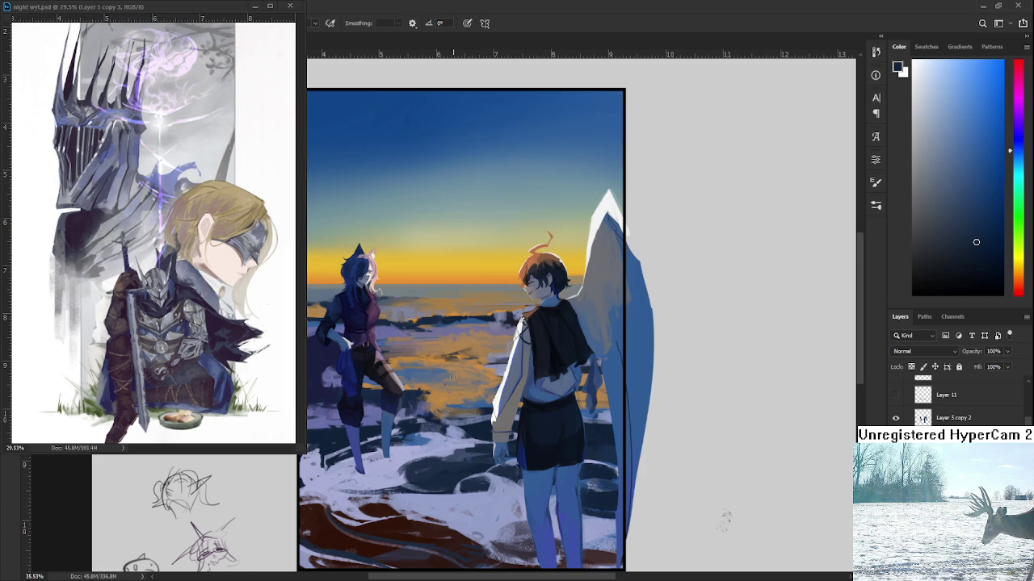
{"action": "left_click", "coordinate": [484, 392], "text": "alt"}
{"action": "left_click", "coordinate": [485, 401], "text": "alt"}
{"action": "left_click", "coordinate": [470, 404], "text": "alt"}
{"action": "left_click", "coordinate": [473, 394], "text": "alt"}
{"action": "left_click", "coordinate": [473, 398], "text": "alt"}
{"action": "left_click", "coordinate": [493, 390], "text": "alt"}
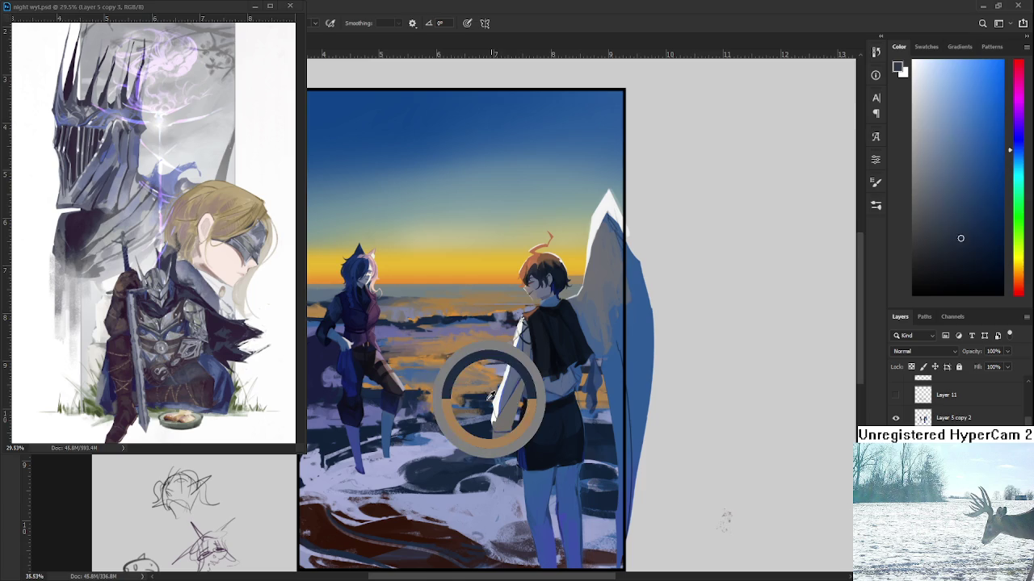
{"action": "left_click", "coordinate": [487, 396], "text": "alt"}
{"action": "left_click", "coordinate": [488, 395], "text": "alt"}
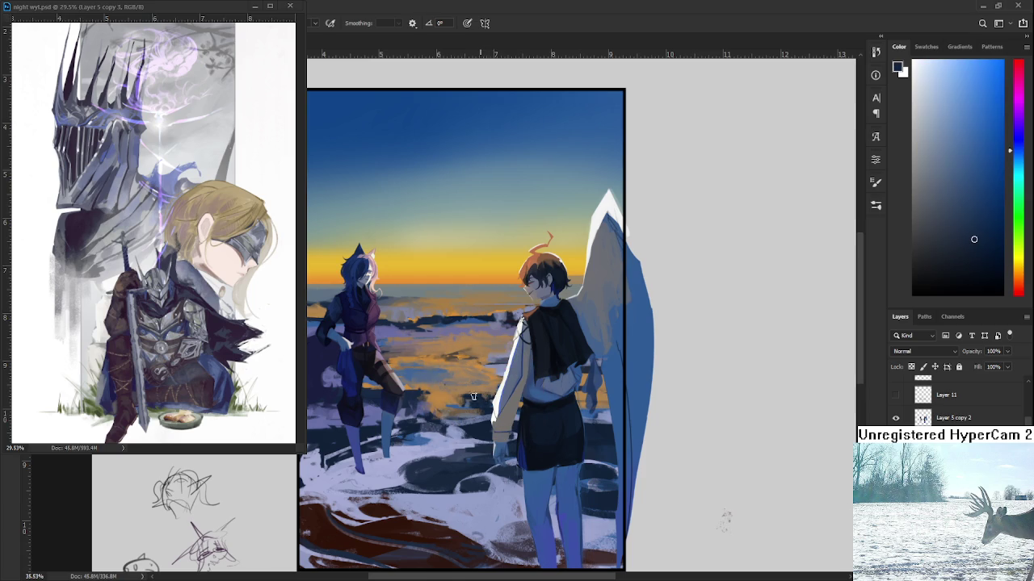
{"action": "left_click", "coordinate": [476, 397], "text": "alt"}
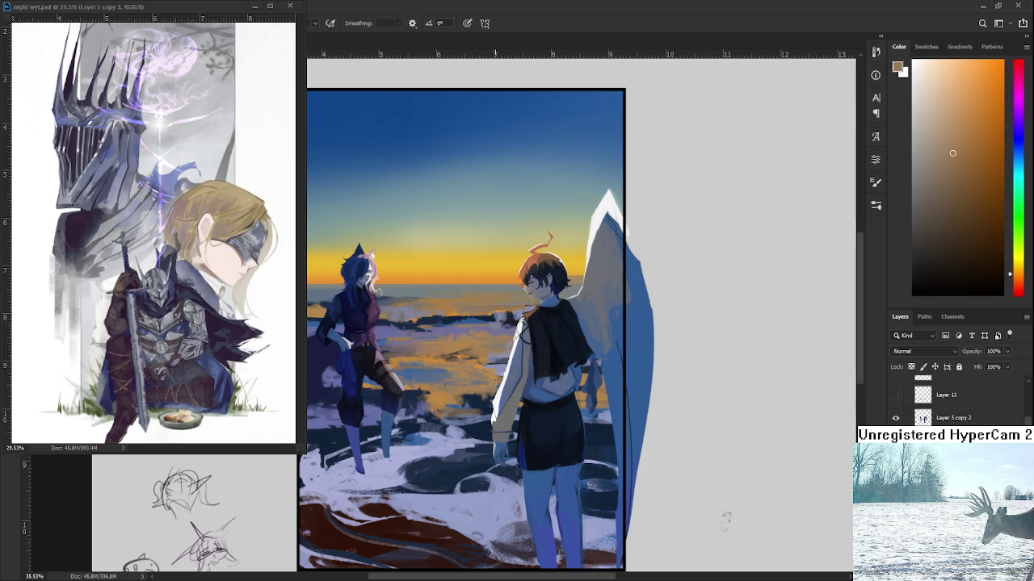
{"action": "scroll", "coordinate": [484, 380], "scroll_direction": "down", "scroll_amount": 1, "text": "alt"}
{"action": "scroll", "coordinate": [485, 379], "scroll_direction": "down", "scroll_amount": 1, "text": "alt"}
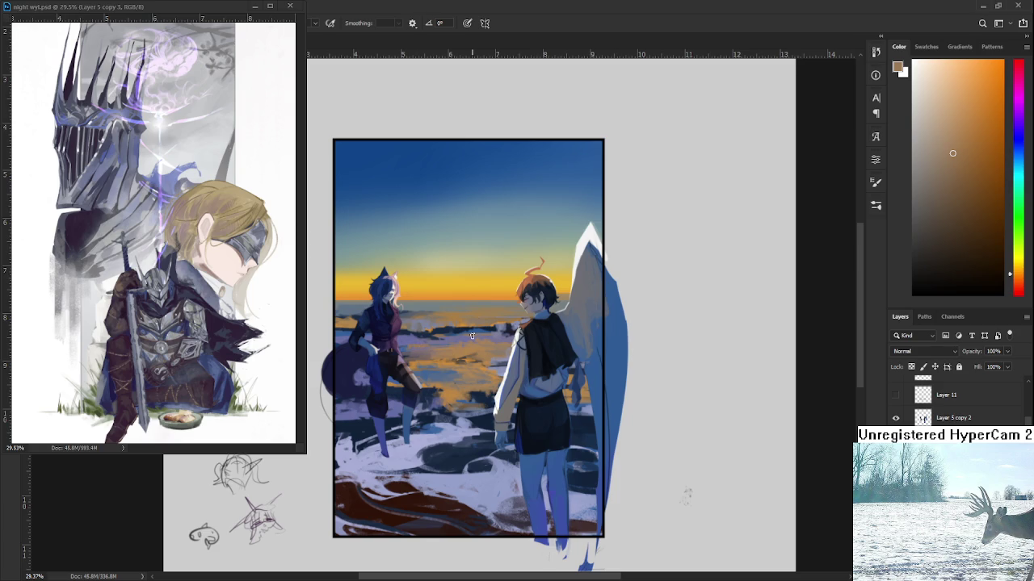
- Dab sampled water blues and sunset orange into the sea beside the left figure
{"action": "left_click", "coordinate": [455, 379], "text": "alt"}
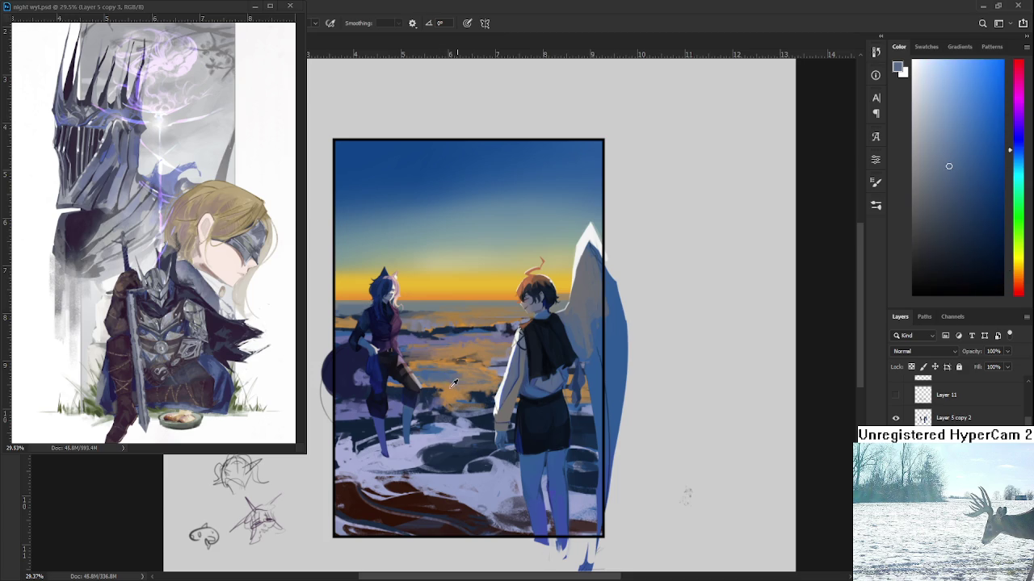
{"action": "left_click", "coordinate": [453, 385], "text": "alt"}
{"action": "left_click", "coordinate": [446, 379], "text": "alt"}
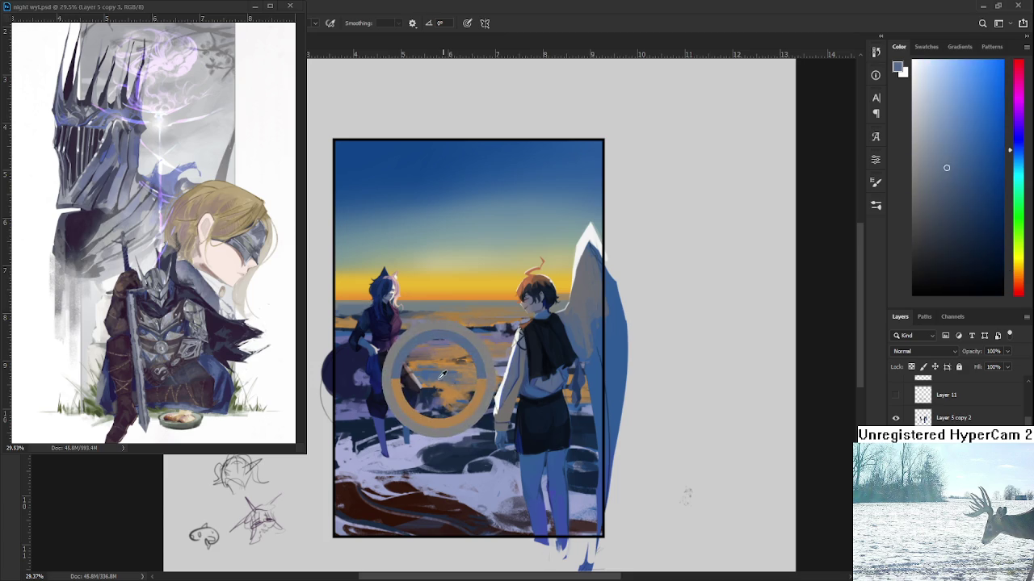
{"action": "left_click", "coordinate": [440, 380], "text": "alt"}
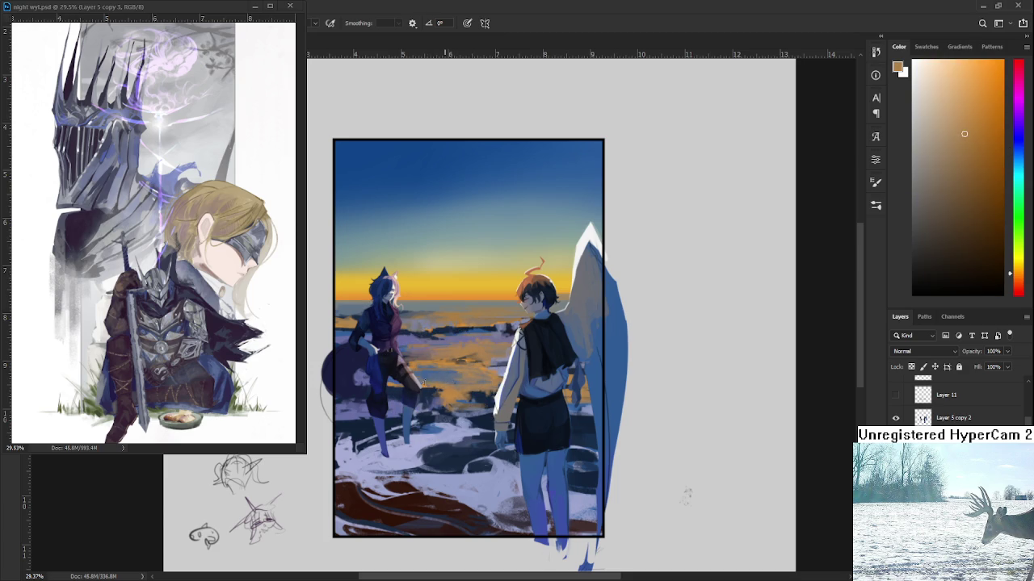
{"action": "left_click", "coordinate": [445, 378], "text": "alt"}
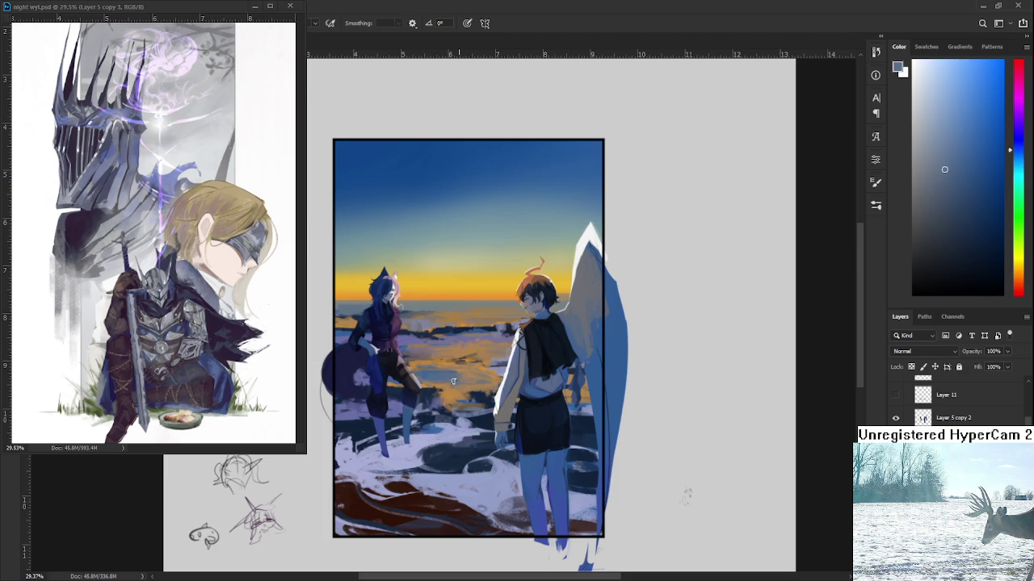
{"action": "left_click", "coordinate": [451, 389], "text": "alt"}
- Alternate duller orange-brown and dark navy strokes across the reflection between the figures
{"action": "left_click", "coordinate": [450, 384], "text": "alt"}
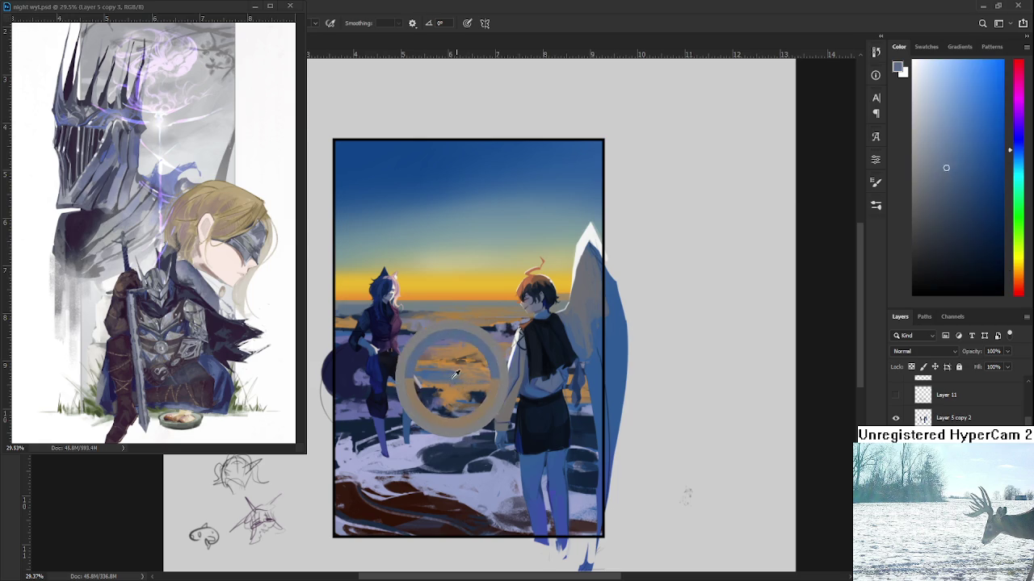
{"action": "left_click", "coordinate": [473, 358], "text": "alt"}
{"action": "left_click", "coordinate": [482, 395], "text": "alt"}
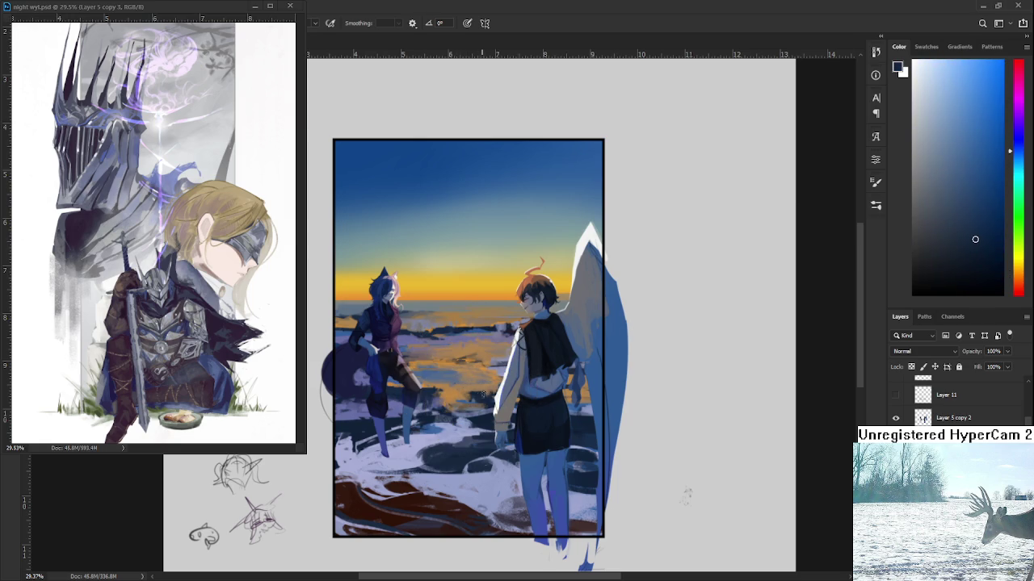
{"action": "left_click", "coordinate": [467, 391], "text": "alt"}
{"action": "left_click", "coordinate": [486, 393], "text": "alt"}
{"action": "left_click", "coordinate": [498, 384], "text": "alt"}
{"action": "left_click", "coordinate": [489, 384], "text": "alt"}
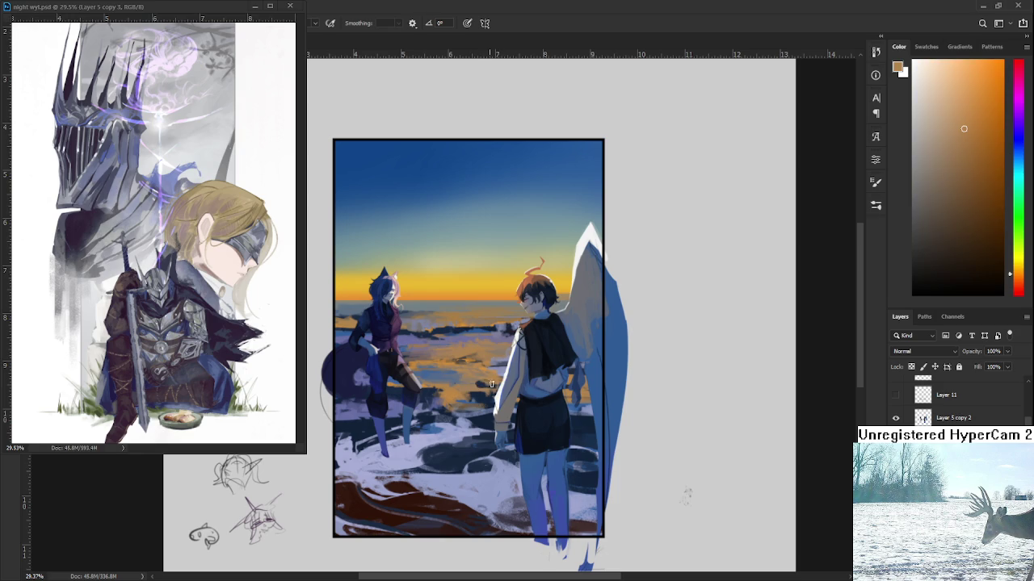
{"action": "left_click", "coordinate": [484, 384], "text": "alt"}
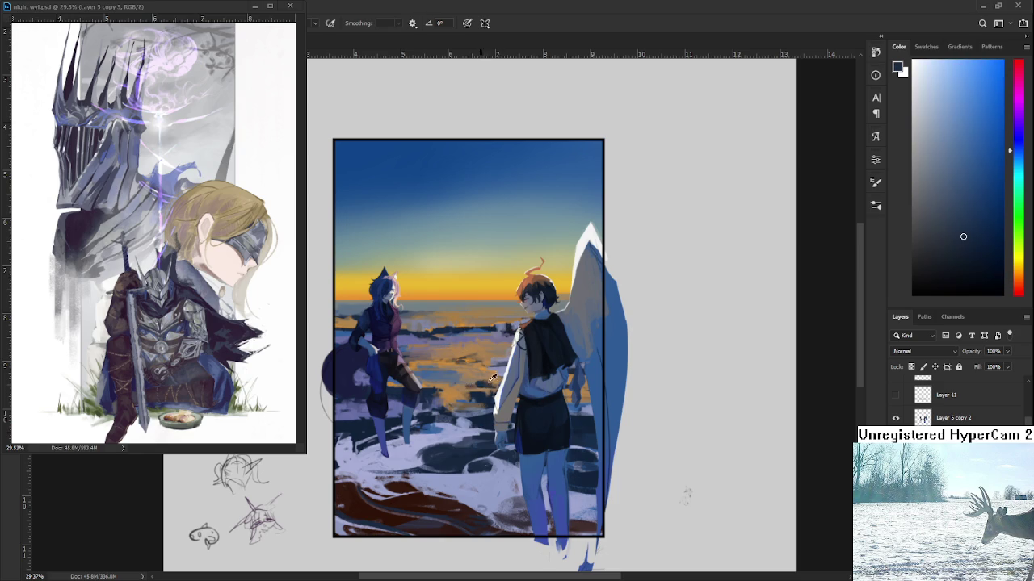
{"action": "left_click", "coordinate": [485, 381], "text": "alt"}
{"action": "left_click", "coordinate": [489, 385], "text": "alt"}
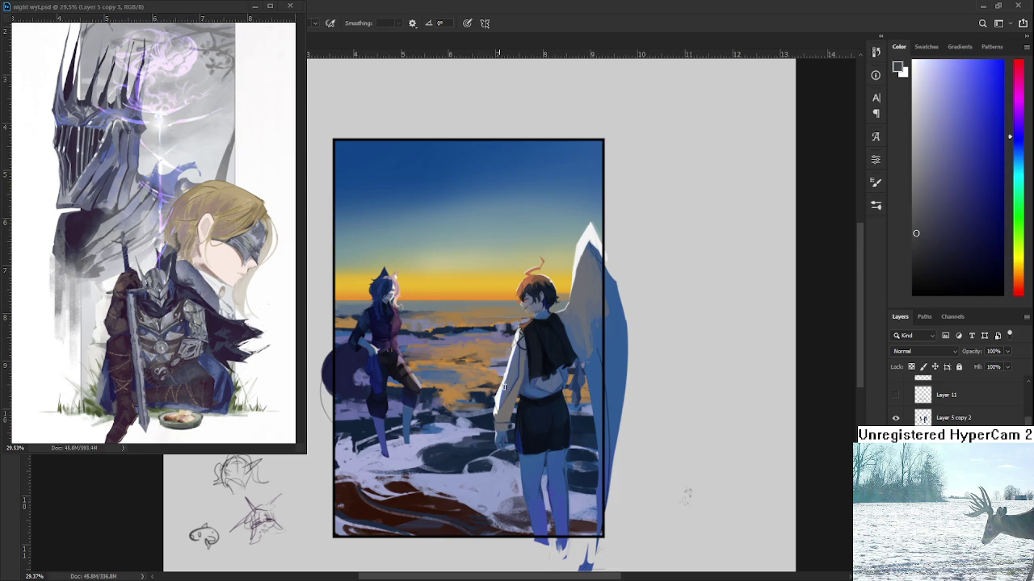
{"action": "left_click", "coordinate": [496, 381], "text": "alt"}
{"action": "left_click", "coordinate": [492, 384], "text": "alt"}
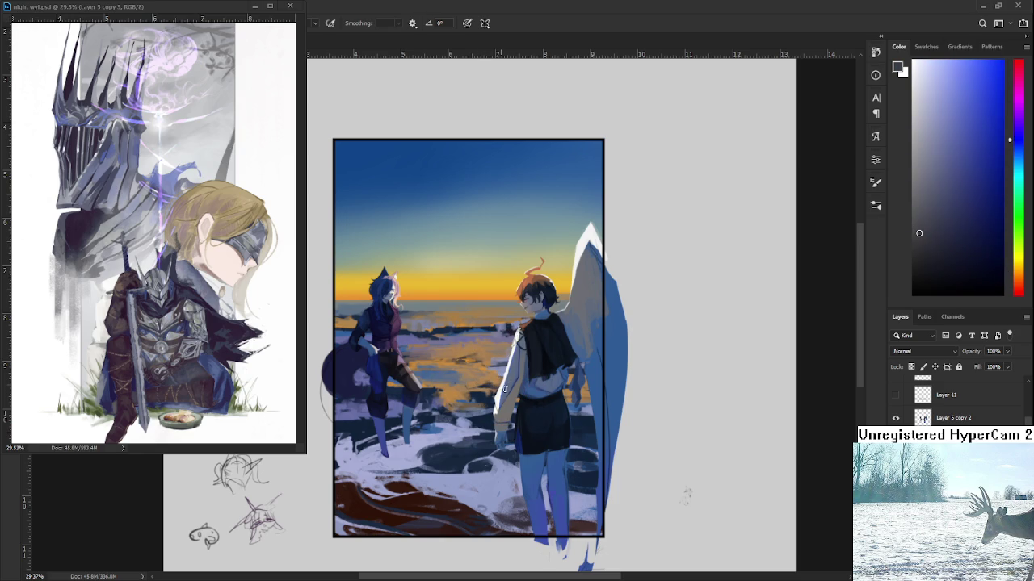
{"action": "left_click", "coordinate": [508, 393], "text": "alt"}
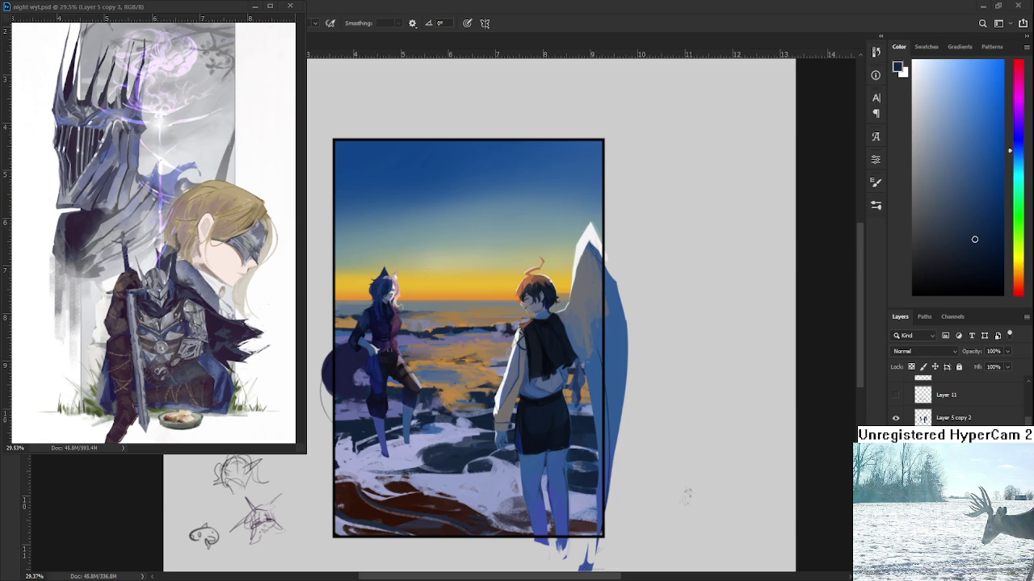
{"action": "scroll", "coordinate": [473, 331], "scroll_direction": "up", "scroll_amount": 1}
{"action": "scroll", "coordinate": [454, 352], "scroll_direction": "down", "scroll_amount": 1}
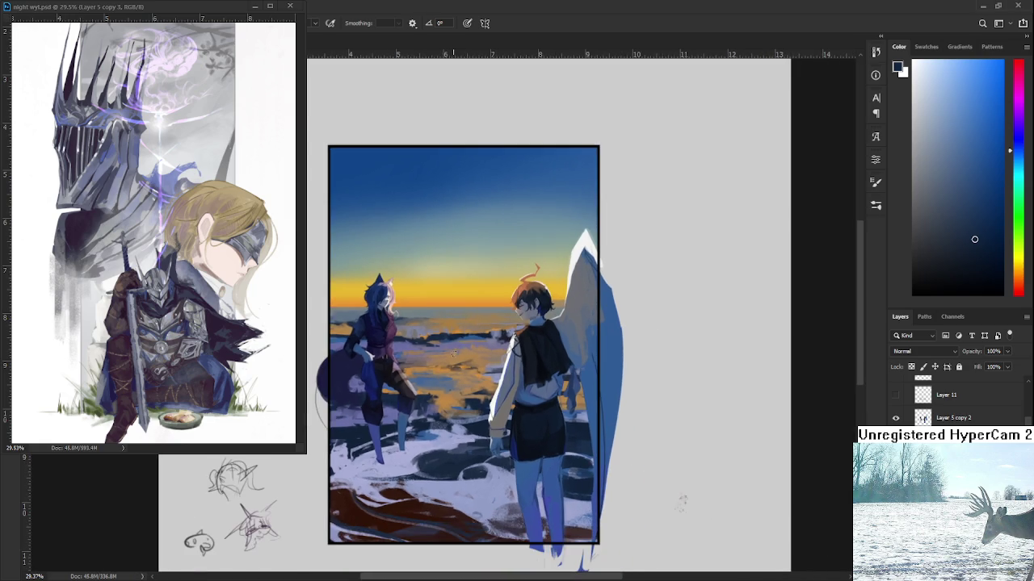
- Paint lighter blue and grey tones sampled from the water beside the left figure
{"action": "left_click", "coordinate": [422, 377], "text": "alt"}
{"action": "left_click", "coordinate": [421, 388], "text": "alt"}
{"action": "left_click", "coordinate": [420, 384], "text": "alt"}
{"action": "left_click", "coordinate": [429, 378], "text": "alt"}
{"action": "left_click", "coordinate": [427, 381], "text": "alt"}
{"action": "left_click", "coordinate": [430, 384], "text": "alt"}
{"action": "left_click", "coordinate": [428, 382], "text": "alt"}
{"action": "left_click", "coordinate": [434, 376], "text": "alt"}
{"action": "left_click", "coordinate": [432, 394], "text": "alt"}
{"action": "left_click", "coordinate": [442, 390], "text": "alt"}
- Alternate orange and greyish-blue dabs through the sea reflection
{"action": "left_click", "coordinate": [444, 392], "text": "alt"}
{"action": "left_click", "coordinate": [449, 394], "text": "alt"}
{"action": "left_click", "coordinate": [437, 388], "text": "alt"}
{"action": "left_click", "coordinate": [439, 390], "text": "alt"}
{"action": "left_click", "coordinate": [443, 392], "text": "alt"}
{"action": "left_click", "coordinate": [443, 392], "text": "alt"}
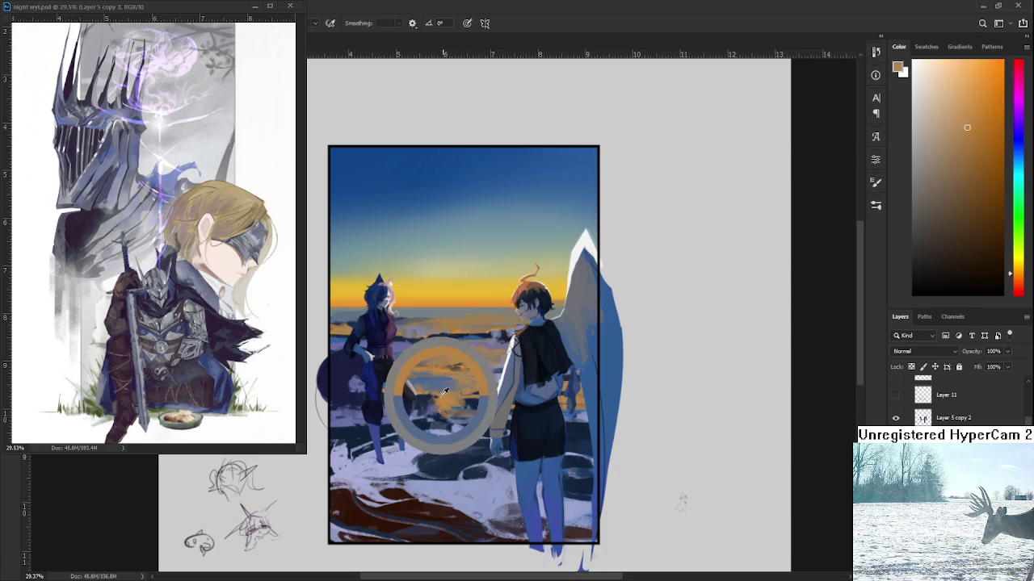
{"action": "left_click", "coordinate": [443, 386], "text": "alt"}
{"action": "left_click", "coordinate": [448, 390], "text": "alt"}
{"action": "left_click", "coordinate": [444, 385], "text": "alt"}
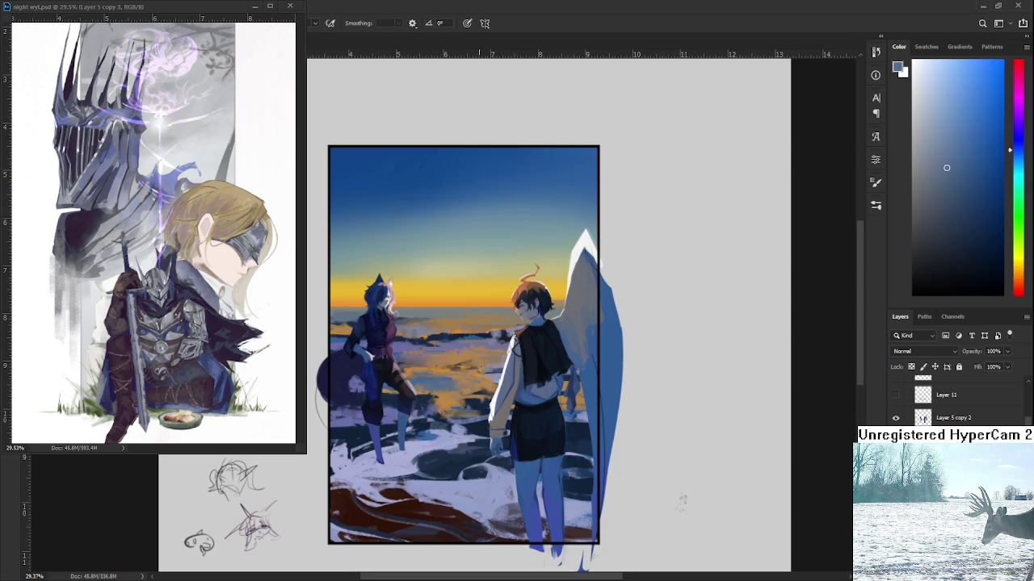
- Work orange-tan, blue-grey and dark navy dabs into the lower water near the left figure's legs
{"action": "left_click", "coordinate": [445, 398], "text": "alt"}
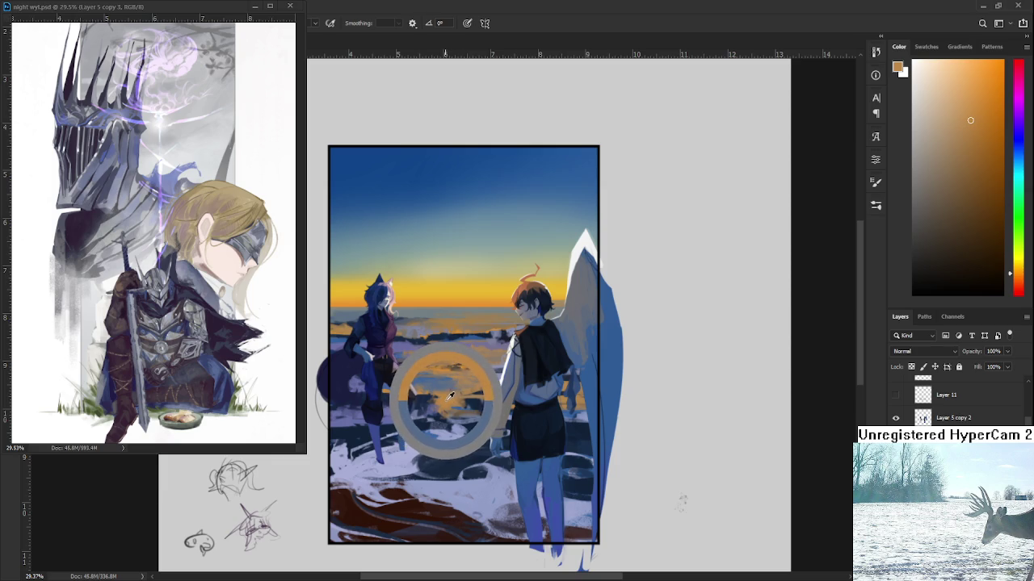
{"action": "left_click_drag", "start_coordinate": [445, 398], "coordinate": [440, 408]}
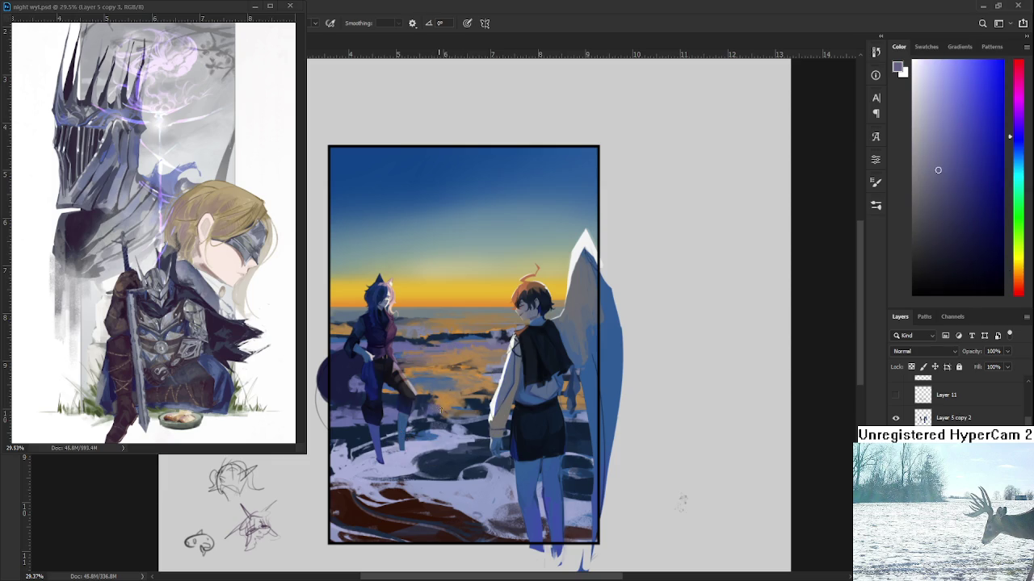
{"action": "left_click", "coordinate": [434, 408], "text": "alt"}
{"action": "left_click", "coordinate": [432, 408], "text": "alt"}
{"action": "left_click", "coordinate": [432, 406], "text": "alt"}
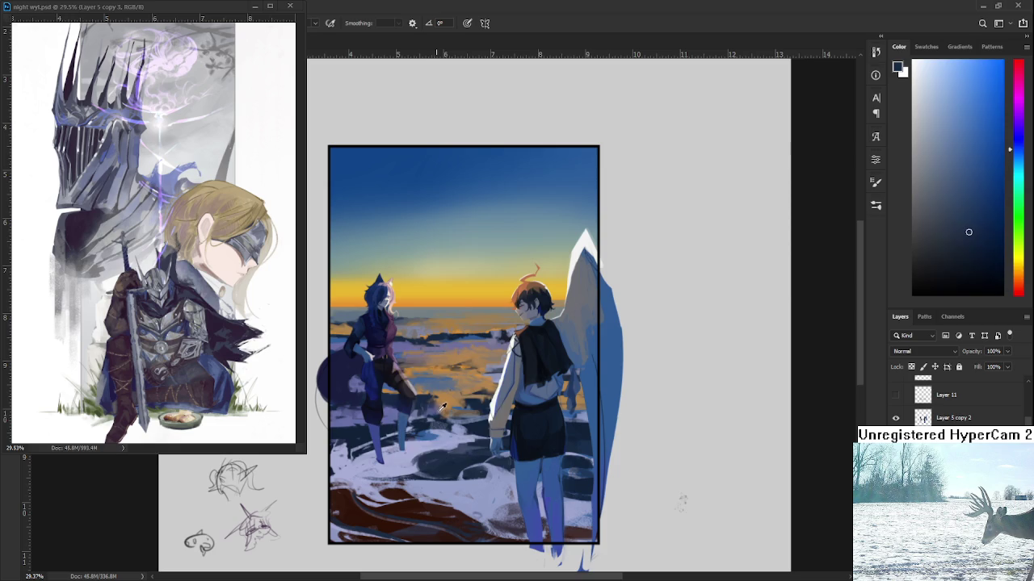
{"action": "left_click", "coordinate": [428, 410], "text": "alt"}
{"action": "left_click", "coordinate": [424, 408], "text": "alt"}
{"action": "left_click", "coordinate": [428, 407], "text": "alt"}
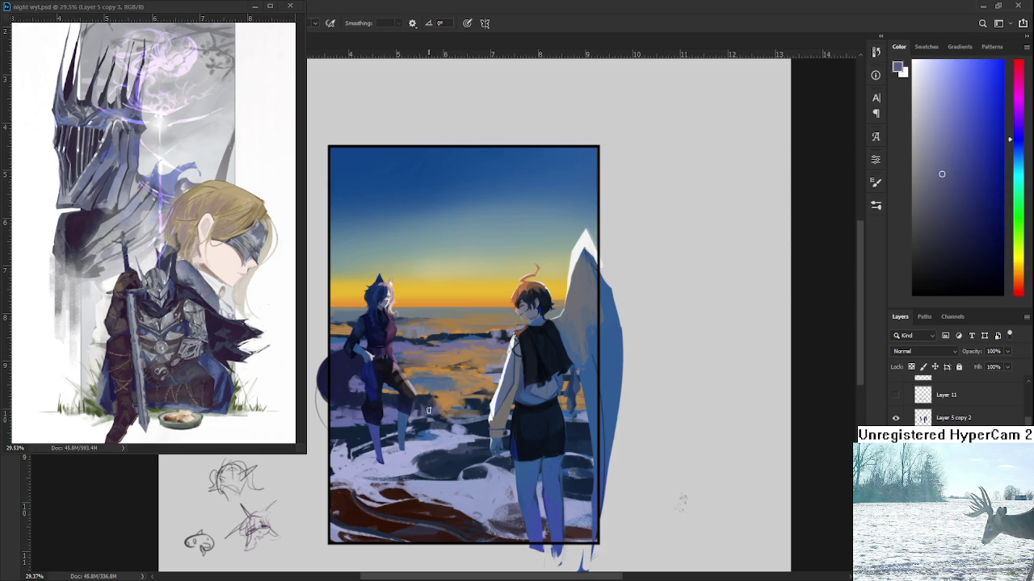
{"action": "left_click", "coordinate": [432, 404], "text": "alt"}
{"action": "left_click", "coordinate": [449, 404], "text": "alt"}
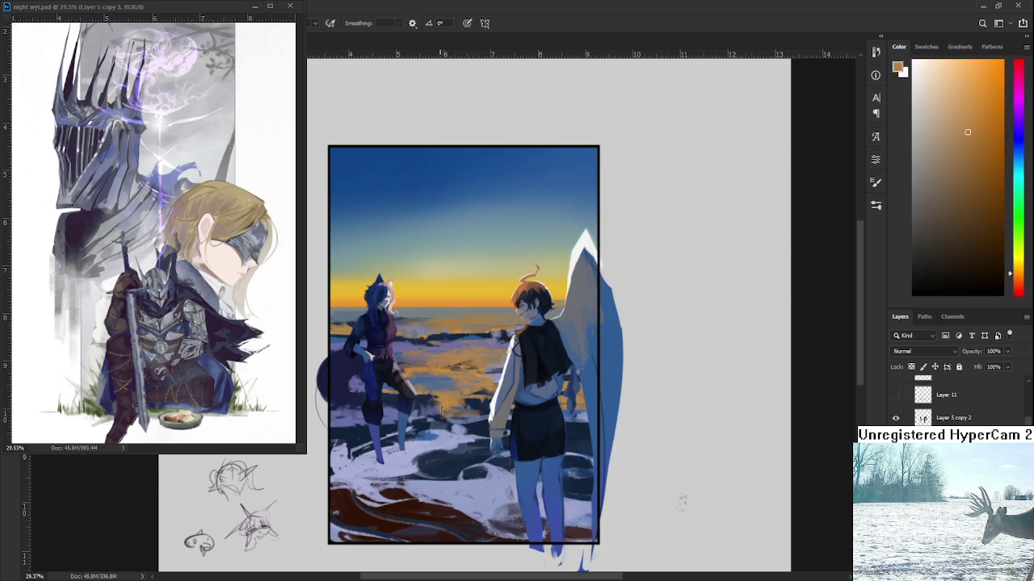
{"action": "left_click", "coordinate": [447, 400], "text": "alt"}
{"action": "left_click", "coordinate": [449, 394], "text": "alt"}
{"action": "left_click", "coordinate": [444, 399], "text": "alt"}
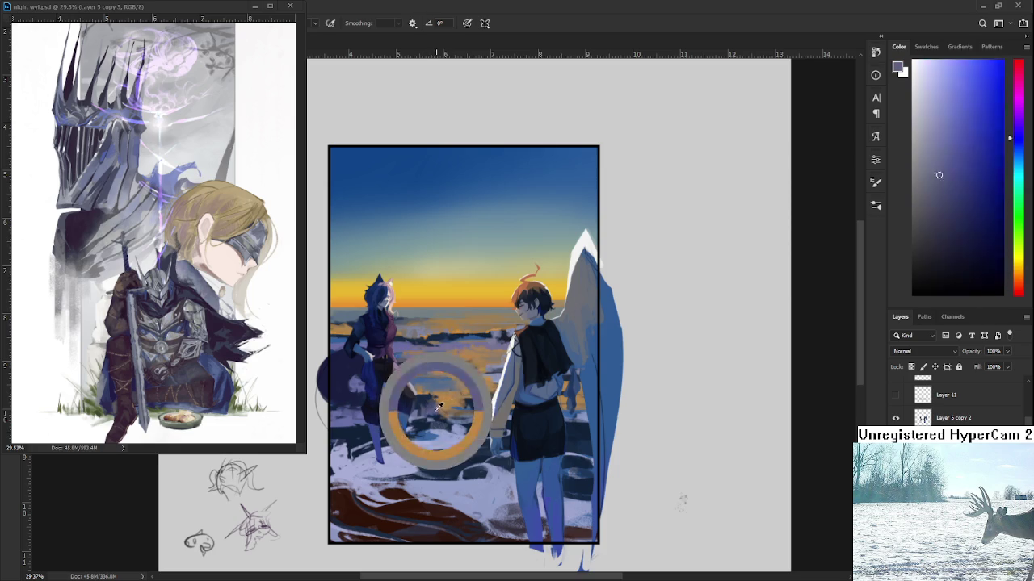
{"action": "mouse_move", "coordinate": [454, 402]}
{"action": "left_mouse_down"}
{"action": "mouse_move", "coordinate": [460, 383]}
{"action": "mouse_move", "coordinate": [365, 408]}
{"action": "left_mouse_up"}
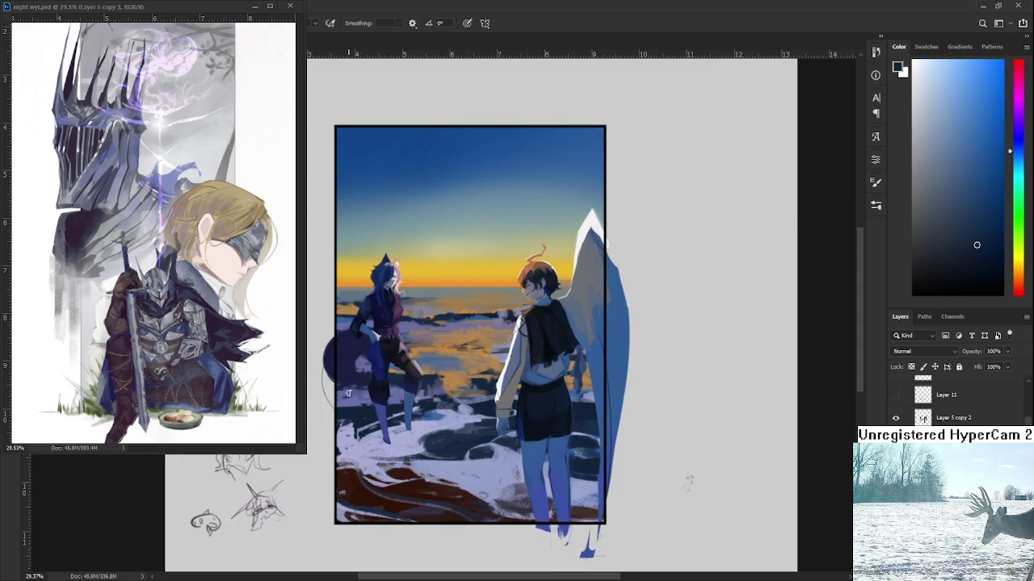
- Paint light blue-violet snow and dark navy shadows around the left figure's legs
{"action": "left_click", "coordinate": [363, 396], "text": "alt"}
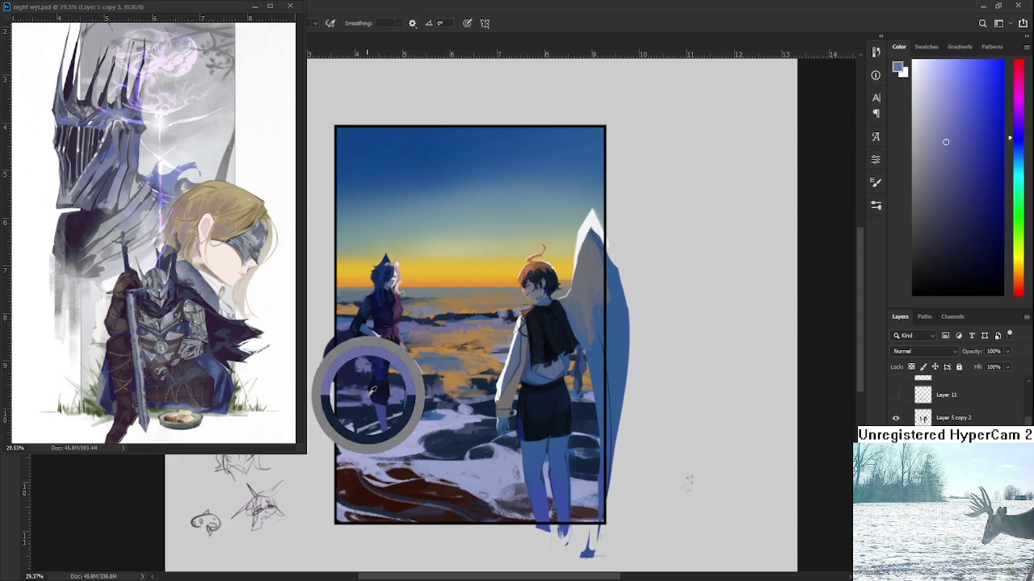
{"action": "left_click", "coordinate": [359, 397], "text": "alt"}
{"action": "left_click", "coordinate": [343, 398], "text": "alt"}
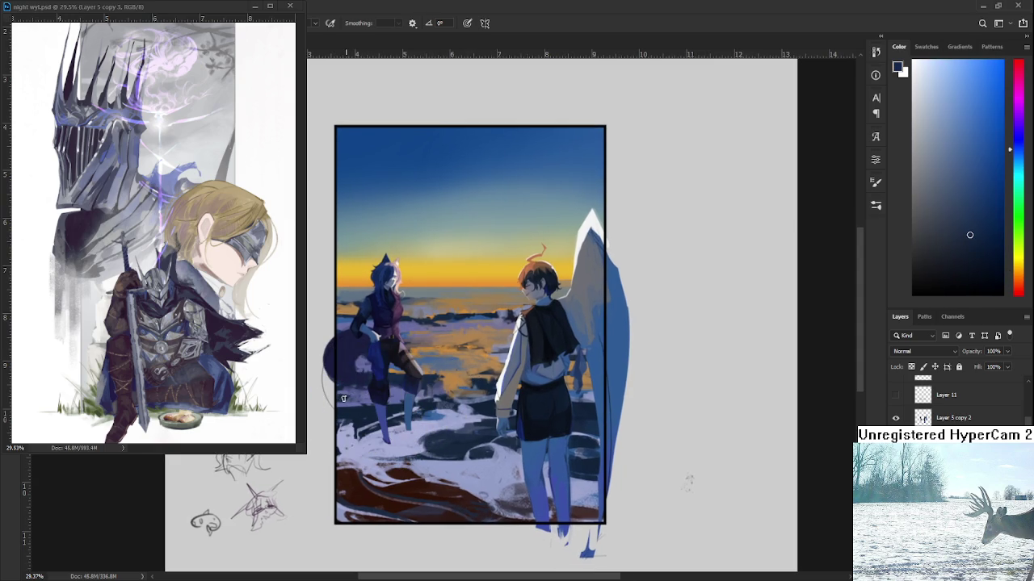
{"action": "left_click", "coordinate": [348, 395], "text": "alt"}
{"action": "left_click", "coordinate": [349, 394], "text": "alt"}
{"action": "left_click", "coordinate": [347, 396], "text": "alt"}
{"action": "left_click", "coordinate": [343, 399], "text": "alt"}
{"action": "left_click", "coordinate": [352, 399], "text": "alt"}
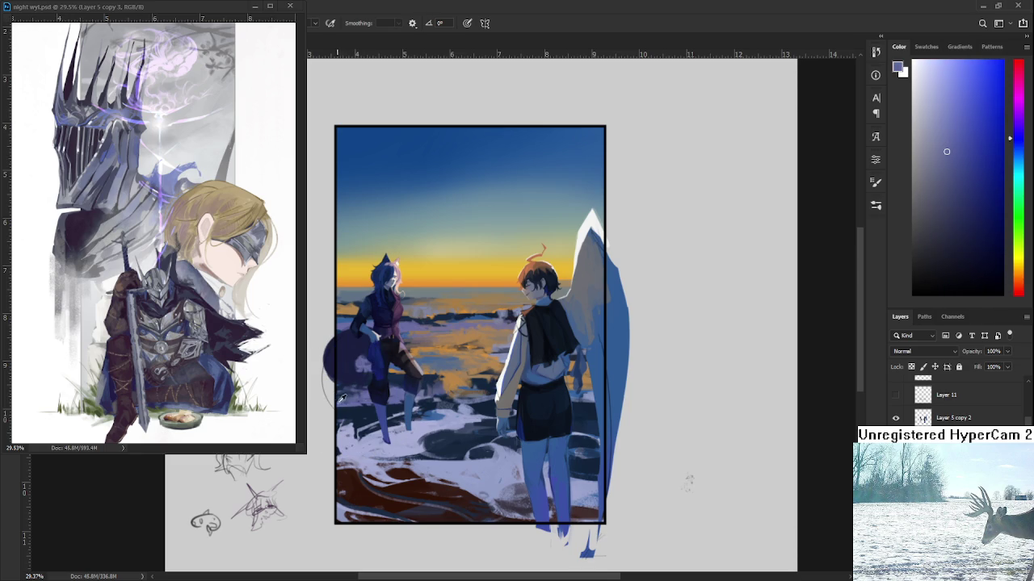
{"action": "left_click", "coordinate": [345, 394], "text": "alt"}
{"action": "left_click", "coordinate": [353, 392], "text": "alt"}
{"action": "left_click", "coordinate": [352, 396], "text": "alt"}
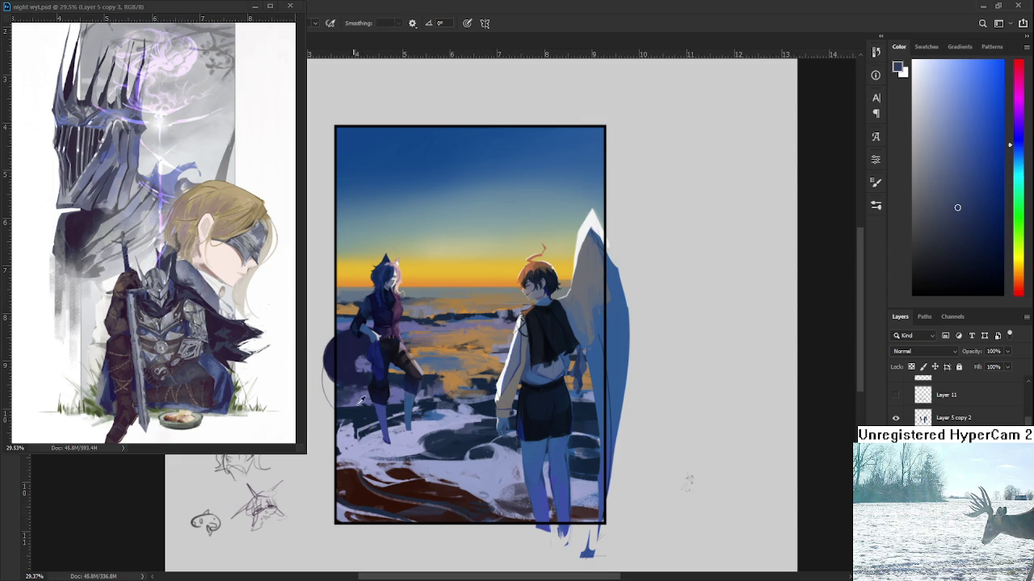
- Alternate lighter blue-violet snow and darker blue water-pool patches on the shore
{"action": "left_click", "coordinate": [344, 404], "text": "alt"}
{"action": "left_click", "coordinate": [354, 391], "text": "alt"}
{"action": "left_click", "coordinate": [353, 391], "text": "alt"}
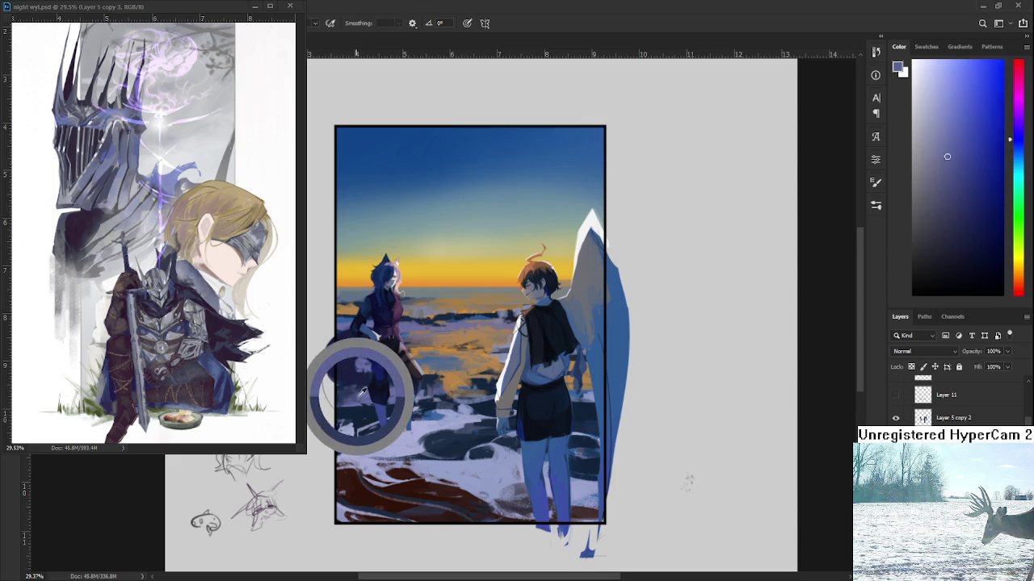
{"action": "left_click", "coordinate": [353, 390], "text": "alt"}
{"action": "left_click", "coordinate": [353, 392], "text": "alt"}
{"action": "left_click", "coordinate": [356, 400], "text": "alt"}
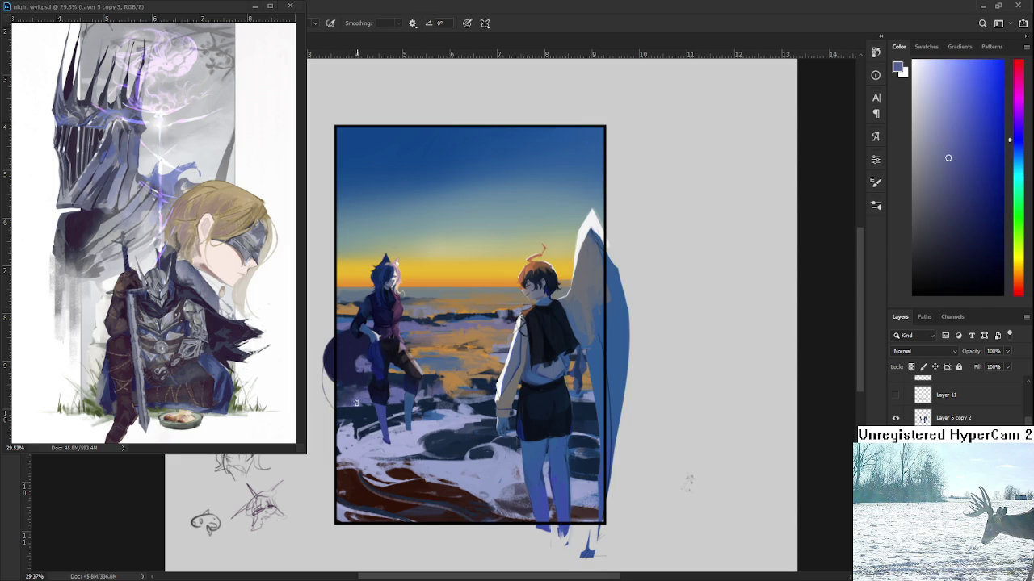
{"action": "left_click", "coordinate": [355, 390], "text": "alt"}
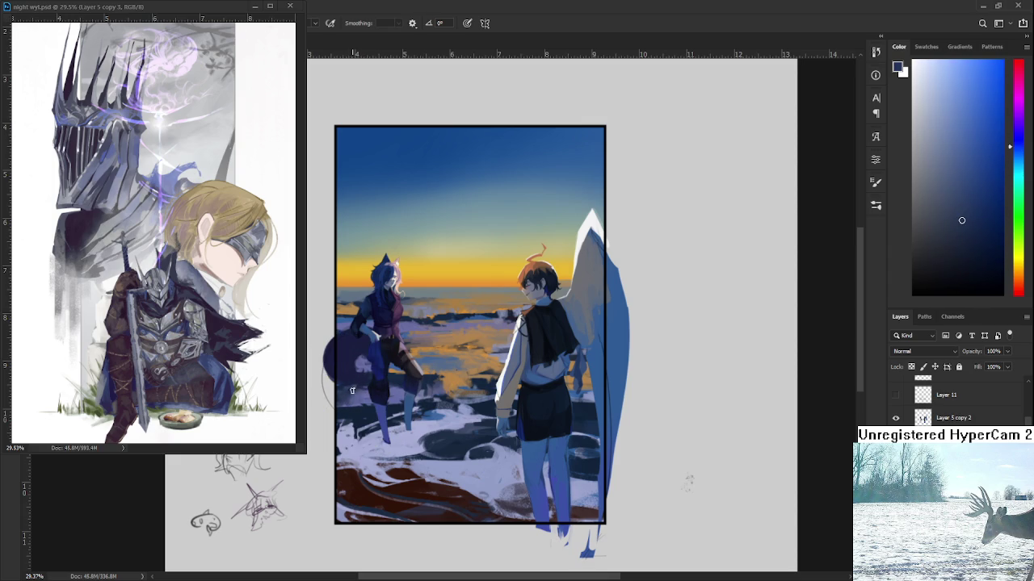
{"action": "left_click", "coordinate": [362, 390], "text": "alt"}
{"action": "left_click", "coordinate": [365, 391], "text": "alt"}
{"action": "left_click", "coordinate": [348, 386], "text": "alt"}
{"action": "left_click", "coordinate": [365, 389], "text": "alt"}
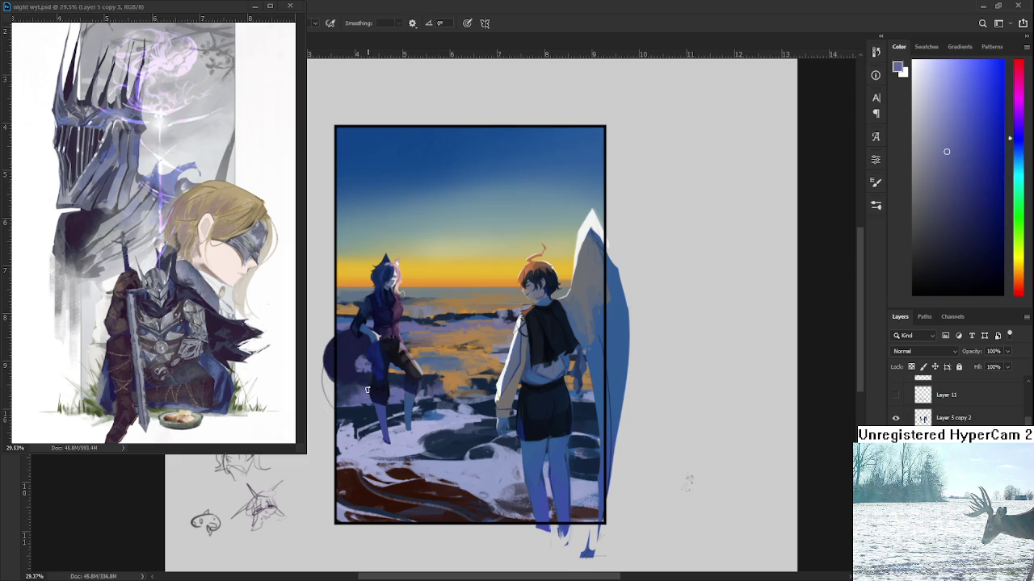
- Sample brighter orange from the sea and sunset sky for the water reflection
{"action": "left_click", "coordinate": [415, 369], "text": "alt"}
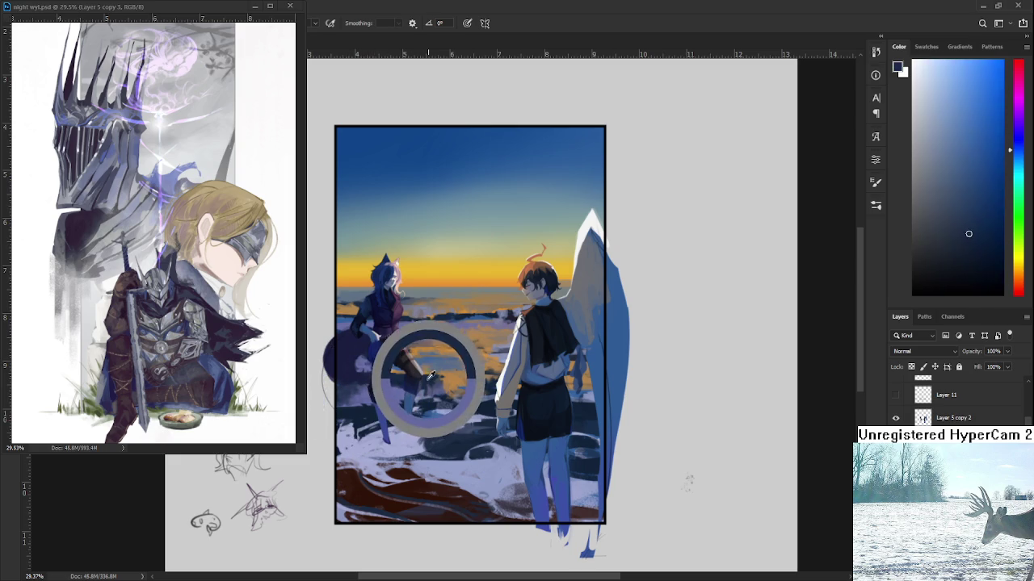
{"action": "left_click_drag", "start_coordinate": [430, 368], "coordinate": [444, 347]}
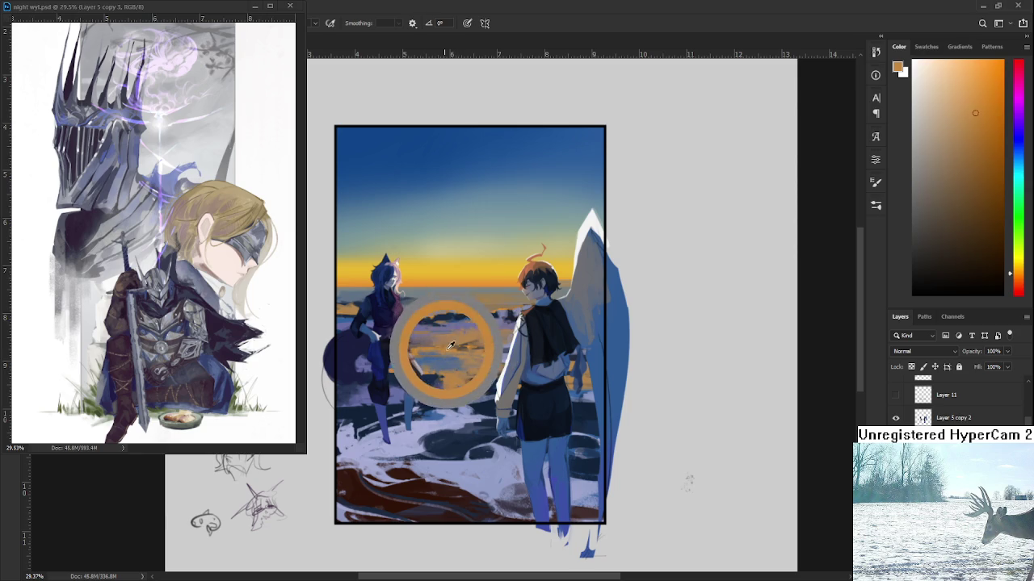
{"action": "left_click_drag", "start_coordinate": [444, 347], "coordinate": [473, 250]}
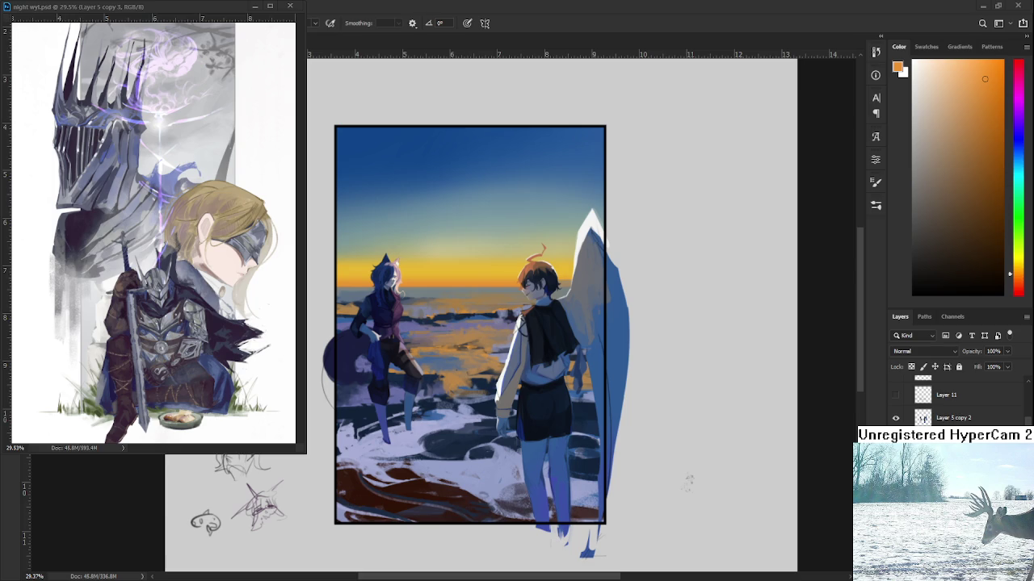
- Alternate muted orange-brown and blue-grey strokes in the sea between the figures
{"action": "left_click", "coordinate": [449, 372], "text": "alt"}
{"action": "left_click", "coordinate": [457, 368], "text": "alt"}
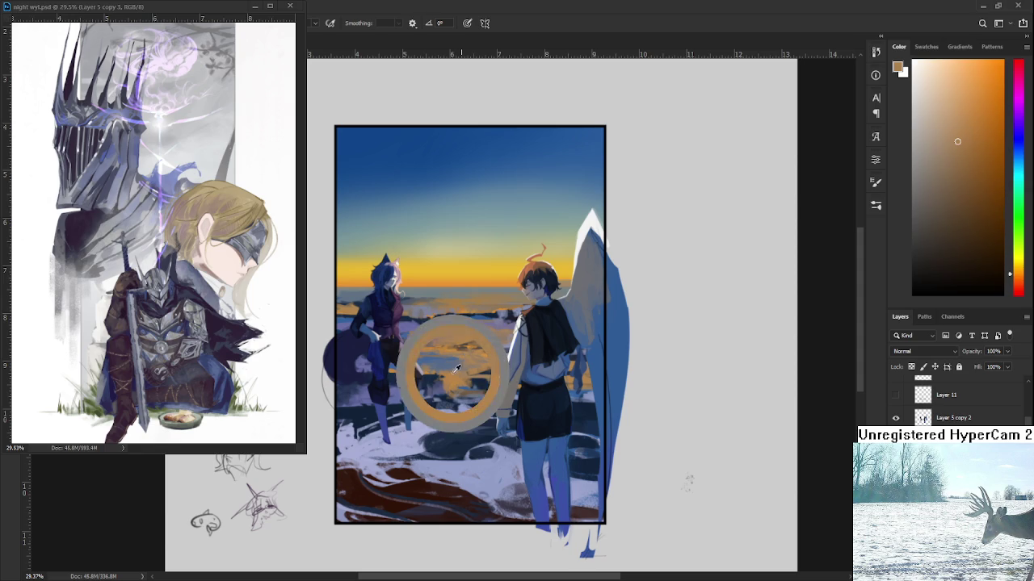
{"action": "left_click", "coordinate": [448, 363], "text": "alt"}
{"action": "left_click", "coordinate": [454, 368], "text": "alt"}
{"action": "left_click", "coordinate": [454, 371], "text": "alt"}
{"action": "left_click", "coordinate": [455, 370], "text": "alt"}
{"action": "left_click", "coordinate": [455, 369], "text": "alt"}
{"action": "left_click_drag", "start_coordinate": [454, 369], "coordinate": [440, 376]}
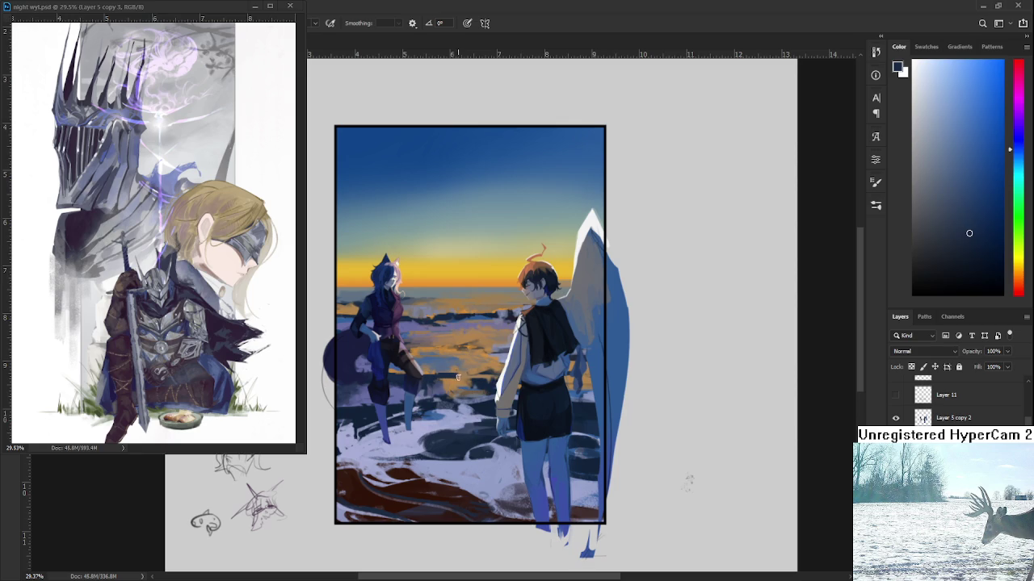
- Layer orange-brown reflection strokes with dark blue and grey-blue water accents
{"action": "left_click", "coordinate": [457, 376], "text": "alt"}
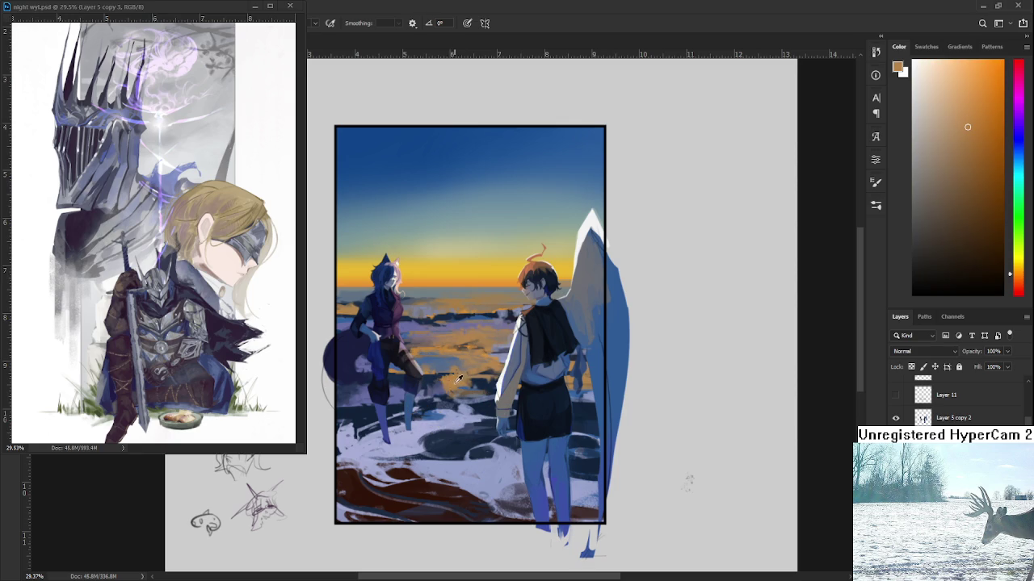
{"action": "left_click", "coordinate": [457, 378], "text": "alt"}
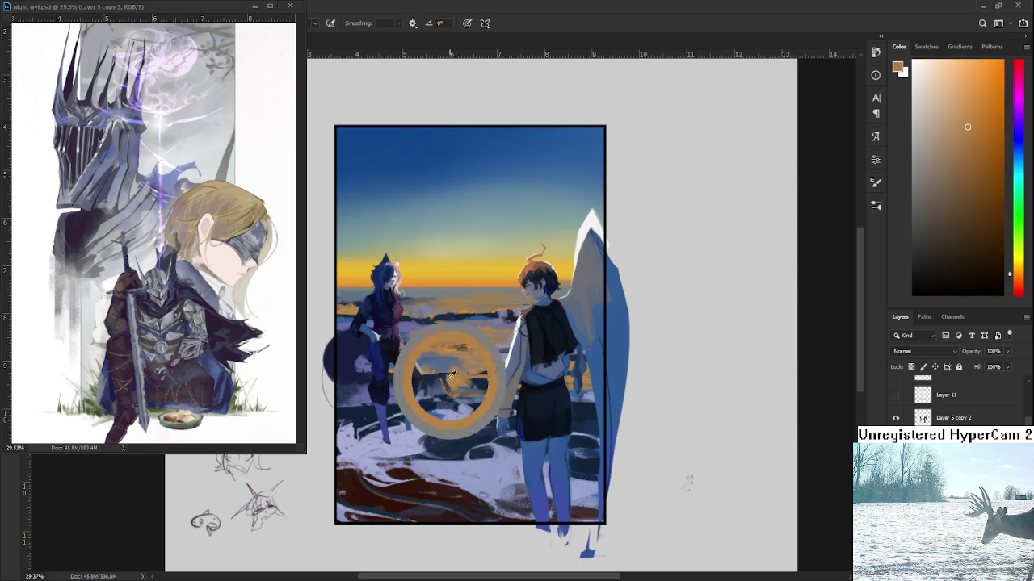
{"action": "left_click", "coordinate": [442, 378], "text": "alt"}
{"action": "left_click", "coordinate": [456, 378], "text": "alt"}
{"action": "left_click", "coordinate": [450, 378], "text": "alt"}
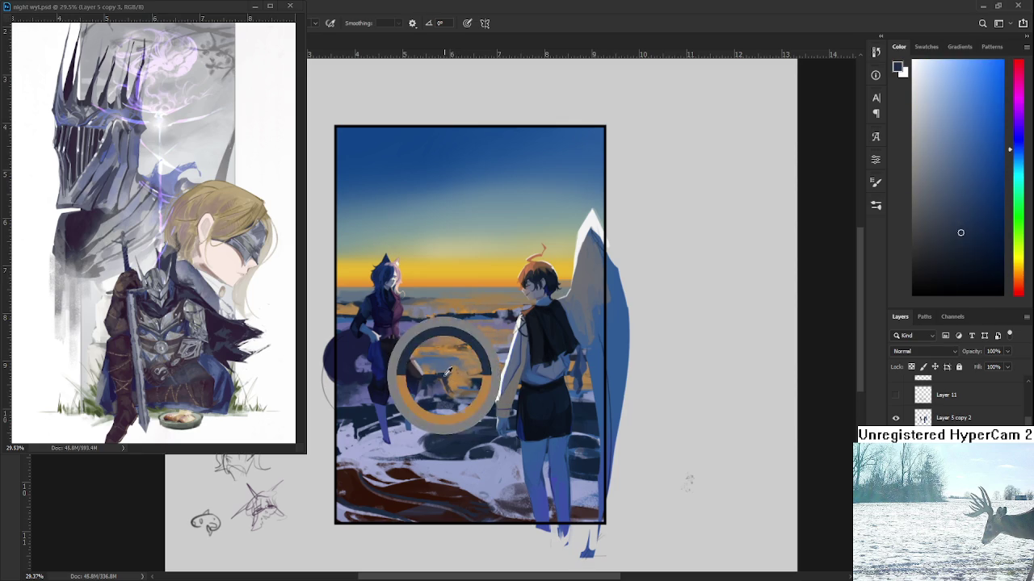
{"action": "left_click", "coordinate": [452, 383], "text": "alt"}
{"action": "left_click", "coordinate": [448, 382], "text": "alt"}
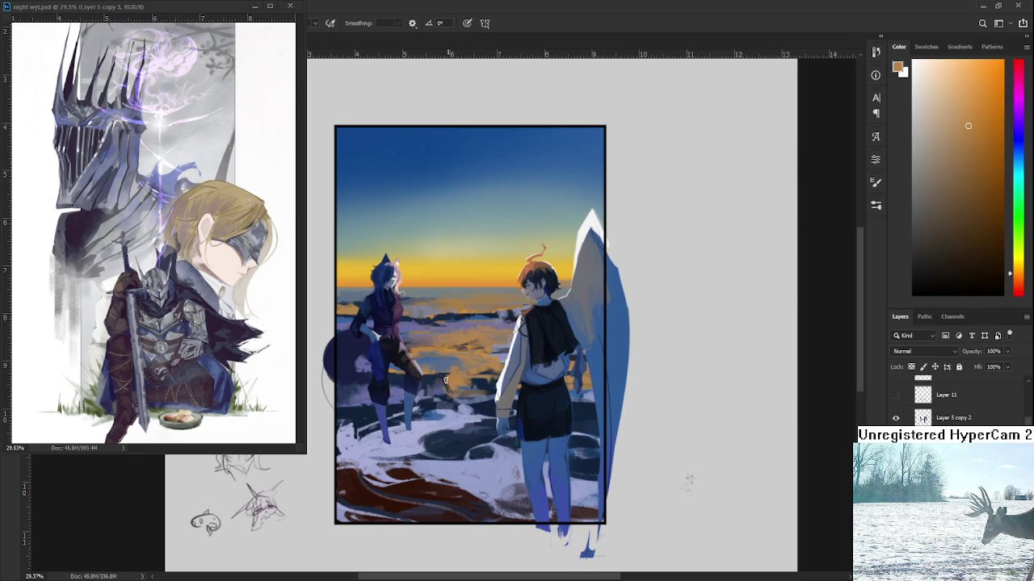
{"action": "left_click", "coordinate": [457, 382], "text": "alt"}
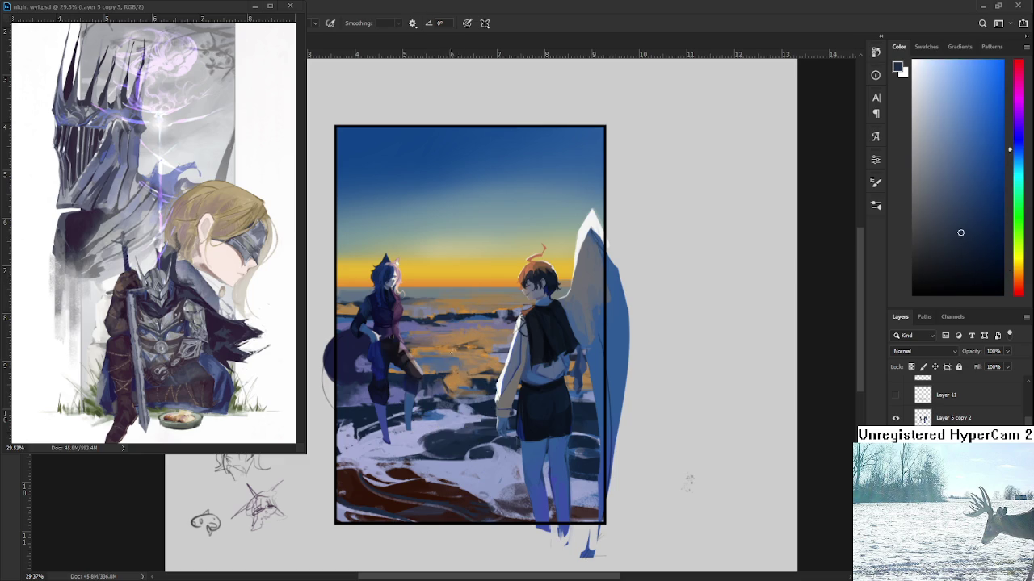
{"action": "left_click", "coordinate": [465, 363], "text": "alt"}
{"action": "left_click", "coordinate": [473, 371], "text": "alt"}
{"action": "left_click", "coordinate": [476, 367], "text": "alt"}
{"action": "left_click", "coordinate": [462, 370], "text": "alt"}
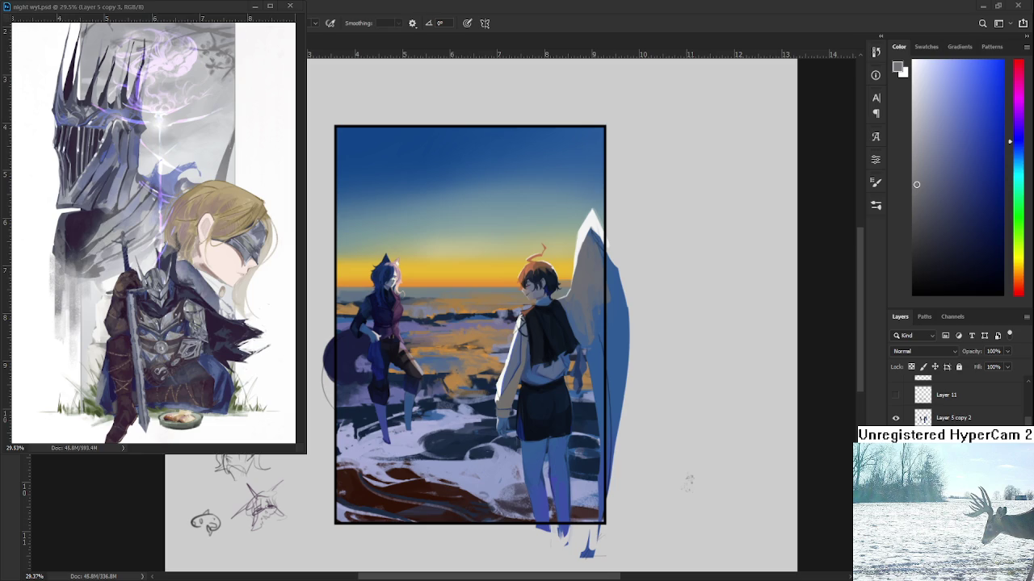
- Deepen the dark navy water near the shore with lighter blue touches and a sunset orange
{"action": "left_click", "coordinate": [445, 374], "text": "alt"}
{"action": "left_click", "coordinate": [444, 378], "text": "alt"}
{"action": "left_click", "coordinate": [442, 391], "text": "alt"}
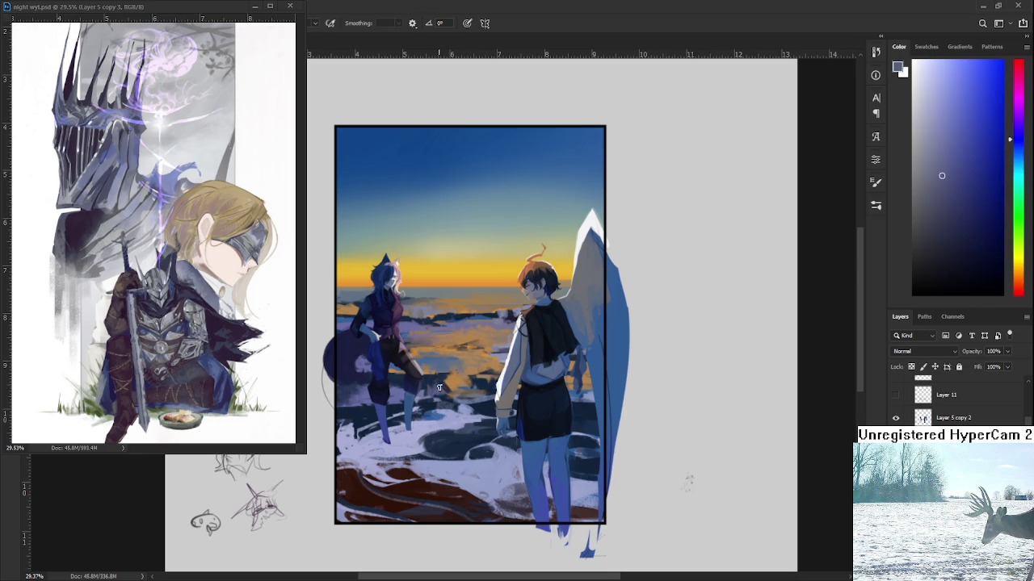
{"action": "left_click", "coordinate": [442, 383], "text": "alt"}
{"action": "left_click", "coordinate": [441, 386], "text": "alt"}
{"action": "left_click", "coordinate": [440, 380], "text": "alt"}
{"action": "left_click", "coordinate": [441, 385], "text": "alt"}
{"action": "left_click", "coordinate": [434, 380], "text": "alt"}
{"action": "left_click", "coordinate": [431, 391], "text": "alt"}
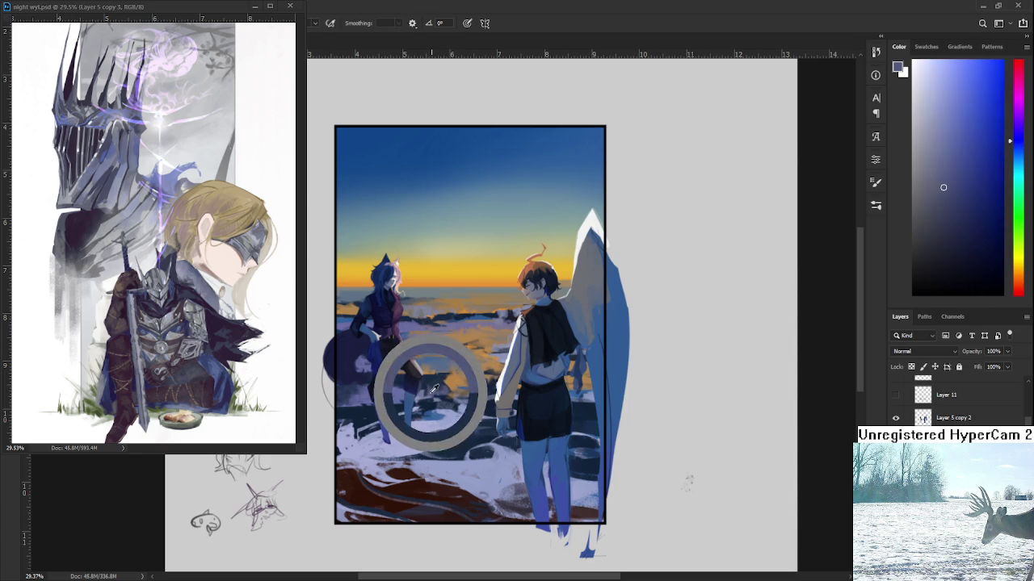
{"action": "left_click", "coordinate": [434, 384], "text": "alt"}
{"action": "left_click", "coordinate": [443, 384], "text": "alt"}
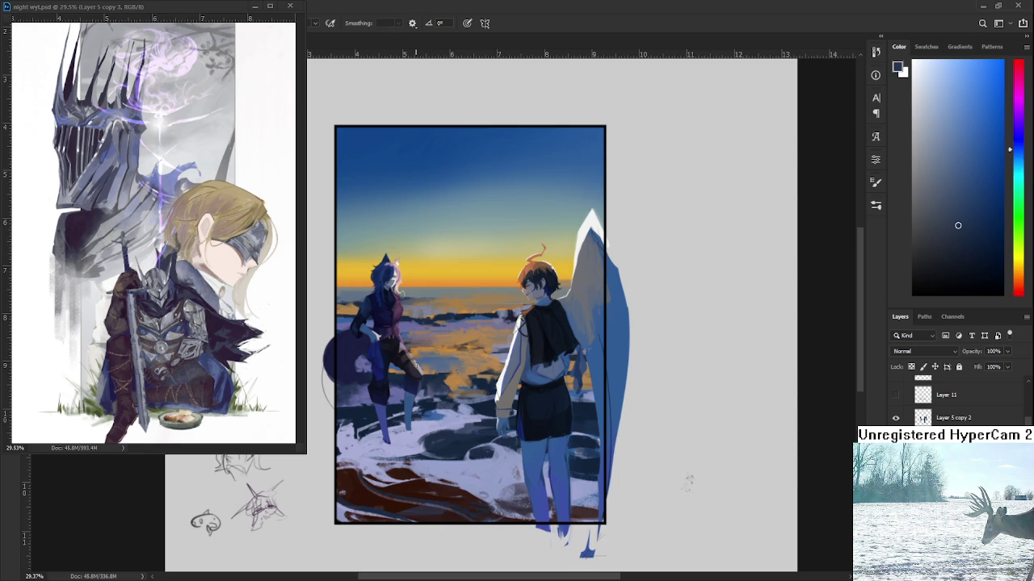
{"action": "left_click_drag", "start_coordinate": [451, 379], "coordinate": [449, 345]}
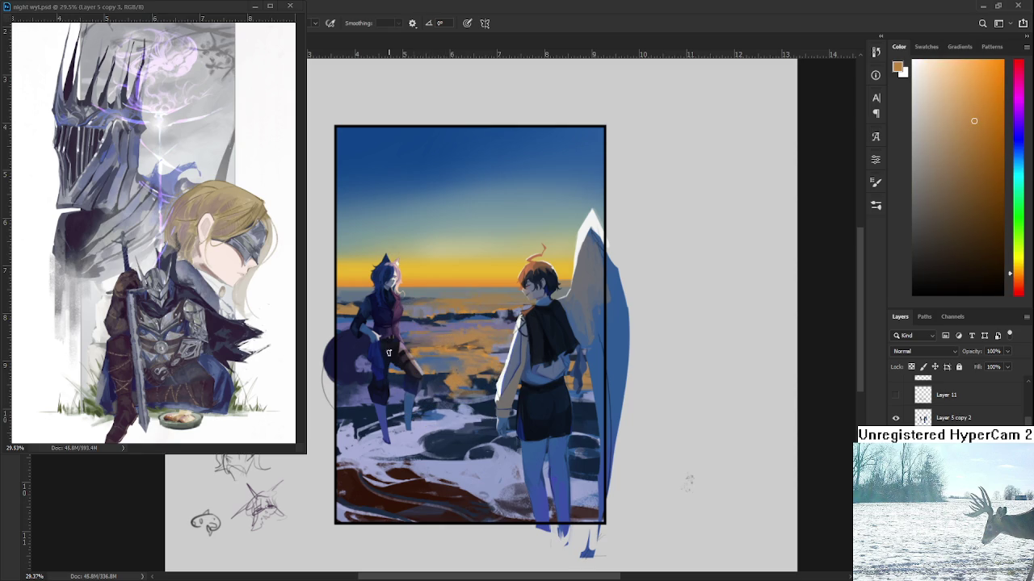
- Brush darker brown, orange and blue-purple strokes into the sea between the two figures
{"action": "left_click", "coordinate": [368, 363], "text": "alt"}
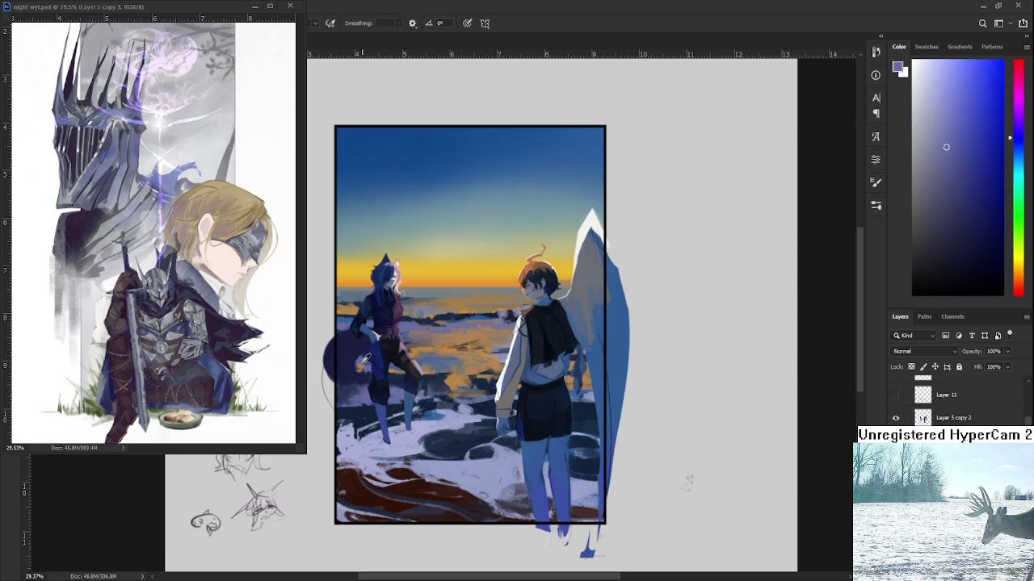
{"action": "left_click", "coordinate": [370, 361], "text": "alt"}
{"action": "left_click", "coordinate": [461, 323], "text": "alt"}
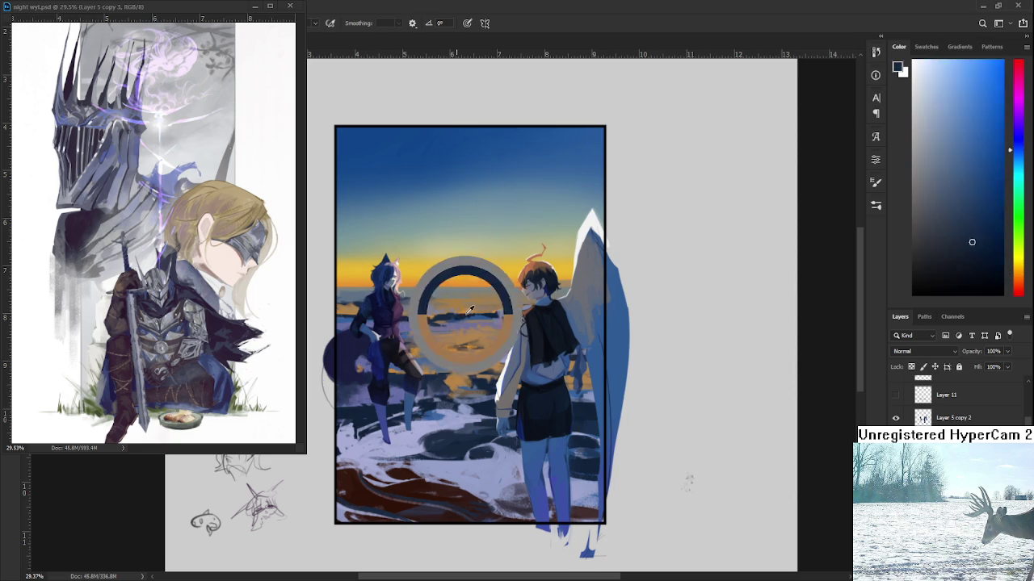
{"action": "left_click", "coordinate": [368, 365], "text": "alt"}
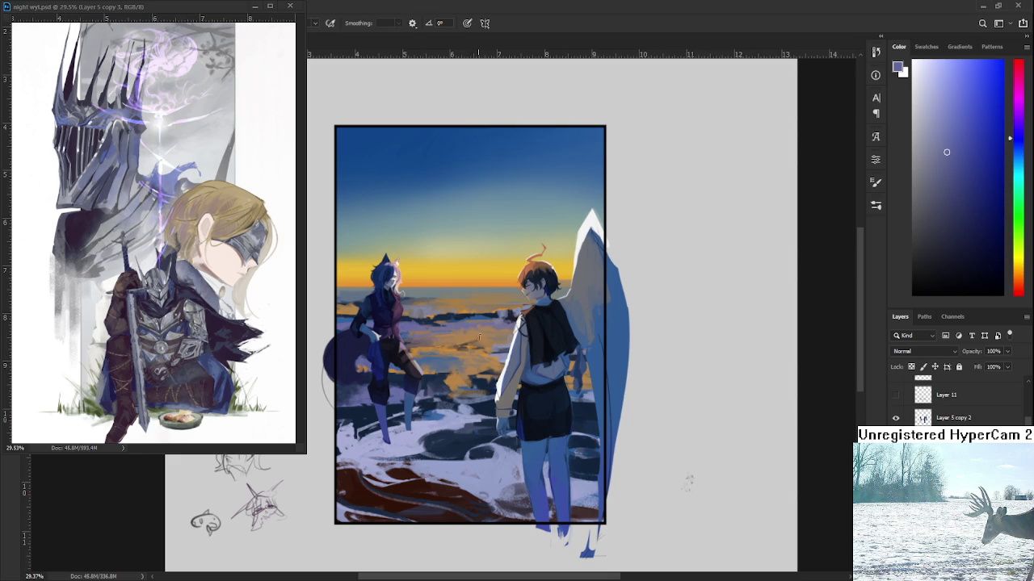
{"action": "left_click", "coordinate": [472, 357], "text": "alt"}
- Paint the central water with alternating grey-blue and orange sea samples, ending on dark blue
{"action": "left_click", "coordinate": [455, 369], "text": "alt"}
{"action": "left_click", "coordinate": [456, 373], "text": "alt"}
{"action": "left_click", "coordinate": [463, 370], "text": "alt"}
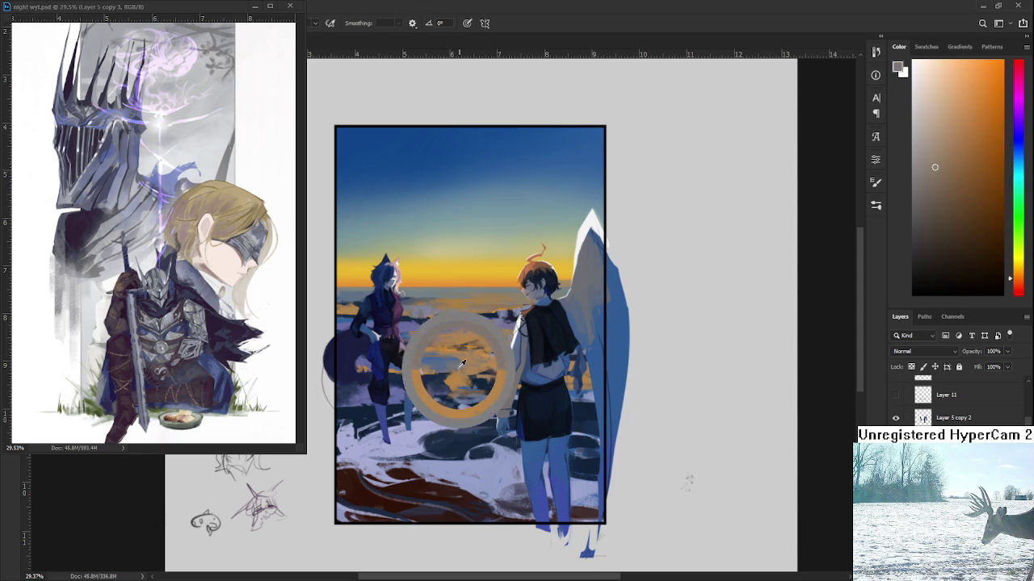
{"action": "left_click", "coordinate": [459, 378], "text": "alt"}
{"action": "left_click", "coordinate": [459, 379], "text": "alt"}
{"action": "left_click", "coordinate": [463, 374], "text": "alt"}
{"action": "left_click", "coordinate": [462, 373], "text": "alt"}
{"action": "left_click", "coordinate": [469, 371], "text": "alt"}
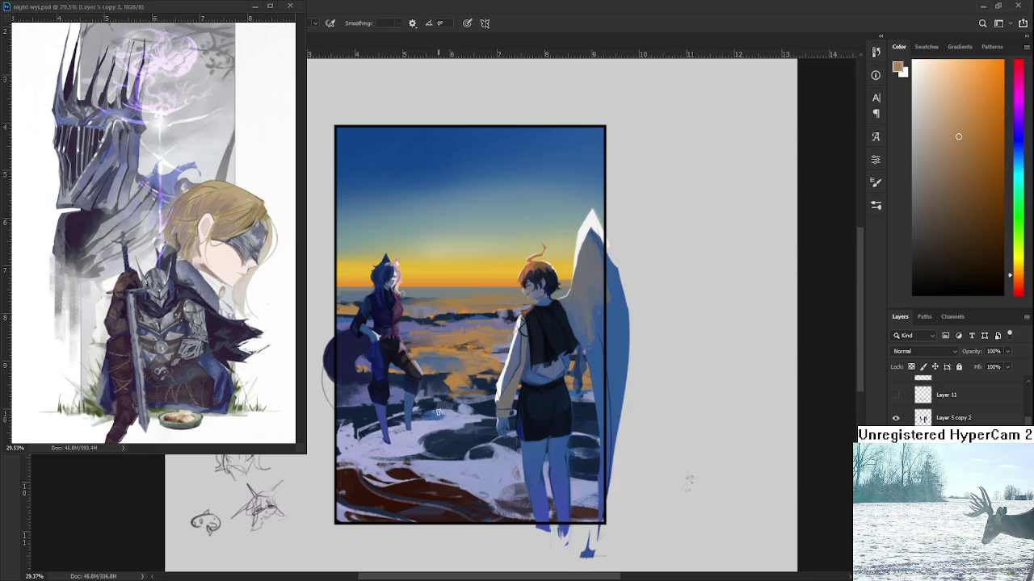
{"action": "left_click", "coordinate": [434, 372], "text": "alt"}
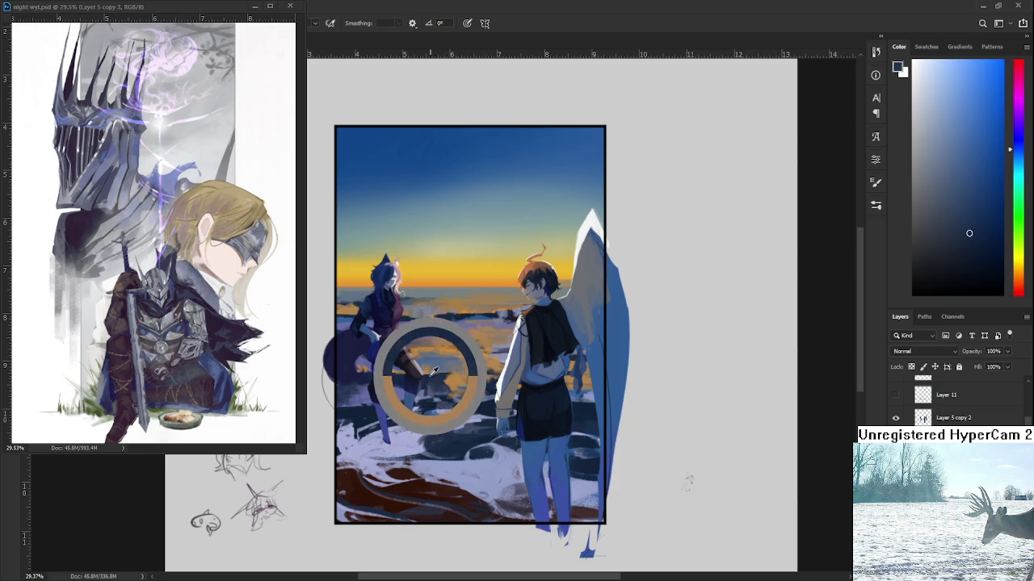
- Paint navy and light lavender-blue strokes into the snow beside the left figure's legs
{"action": "left_click", "coordinate": [370, 408], "text": "alt"}
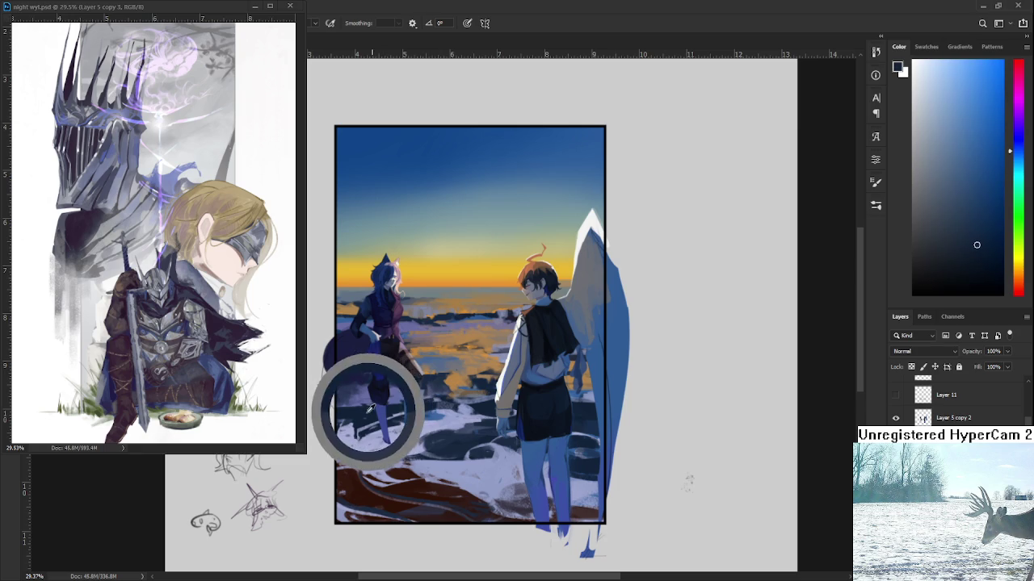
{"action": "left_click", "coordinate": [367, 398], "text": "alt"}
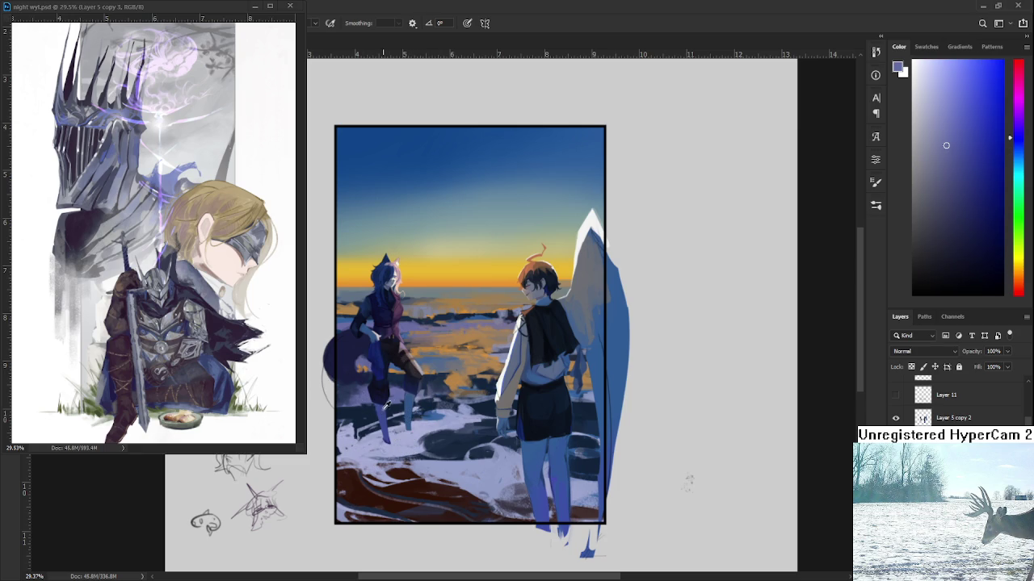
{"action": "left_click", "coordinate": [370, 407], "text": "alt"}
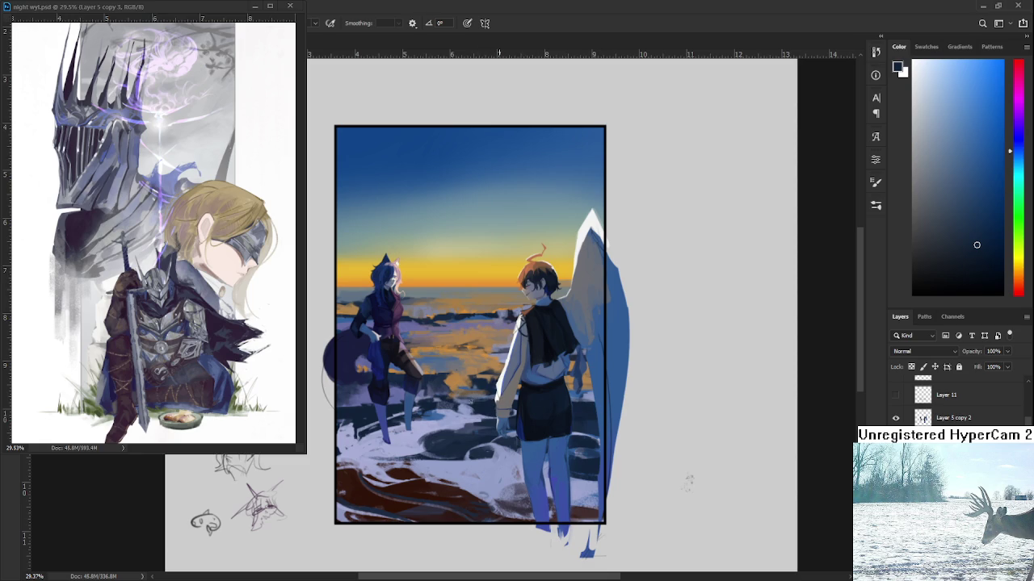
{"action": "left_click", "coordinate": [469, 410], "text": "alt"}
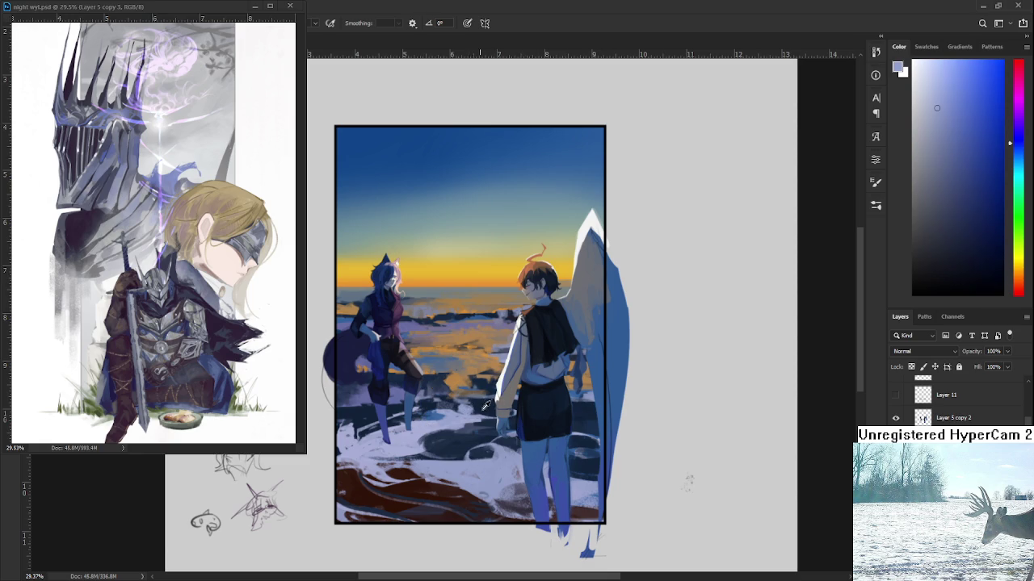
{"action": "left_click", "coordinate": [473, 415], "text": "alt"}
- Deepen a water pool with navy shades, then lighten the surrounding snow in pale lavender
{"action": "left_click", "coordinate": [489, 414], "text": "alt"}
{"action": "left_click", "coordinate": [488, 413], "text": "alt"}
{"action": "left_click", "coordinate": [484, 416], "text": "alt"}
{"action": "left_click", "coordinate": [485, 416], "text": "alt"}
{"action": "left_click", "coordinate": [487, 411], "text": "alt"}
{"action": "left_click", "coordinate": [484, 414], "text": "alt"}
{"action": "left_click", "coordinate": [481, 420], "text": "alt"}
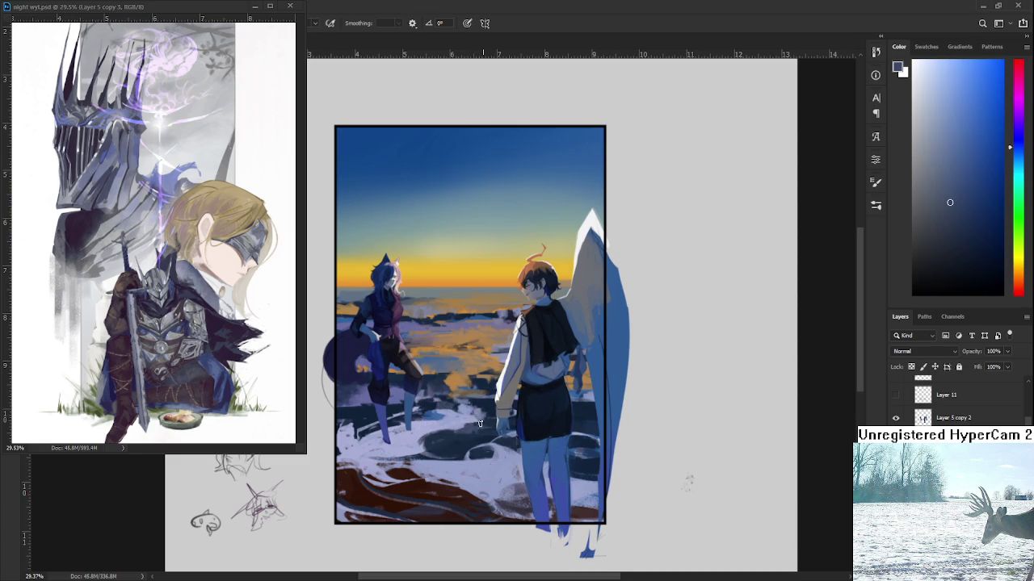
{"action": "left_click", "coordinate": [467, 414], "text": "alt"}
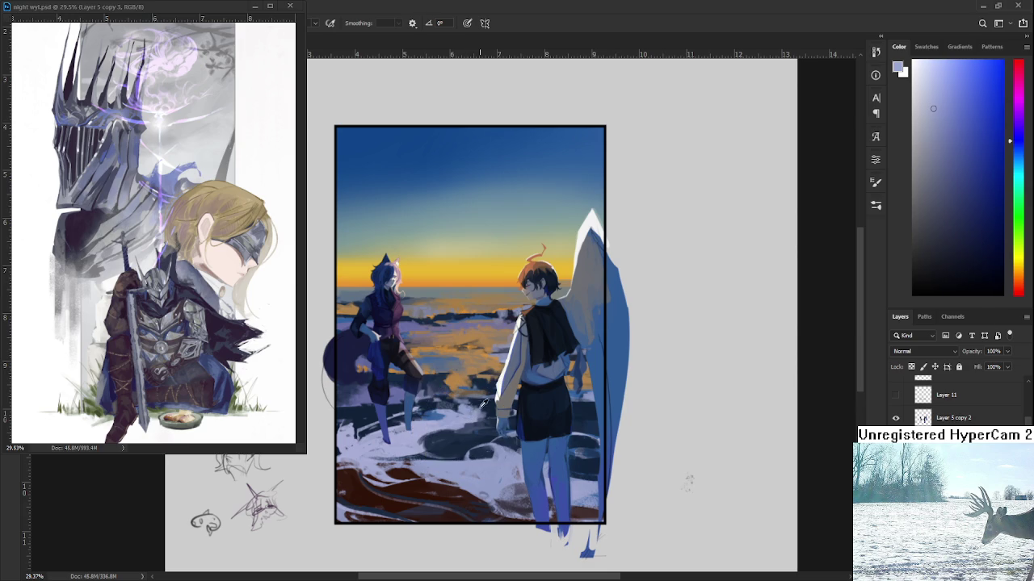
{"action": "left_click", "coordinate": [472, 408], "text": "alt"}
- Darken the pools between the figures in navy with light greyish-blue snow accents
{"action": "left_click", "coordinate": [478, 407], "text": "alt"}
{"action": "left_click", "coordinate": [485, 406], "text": "alt"}
{"action": "left_click", "coordinate": [477, 408], "text": "alt"}
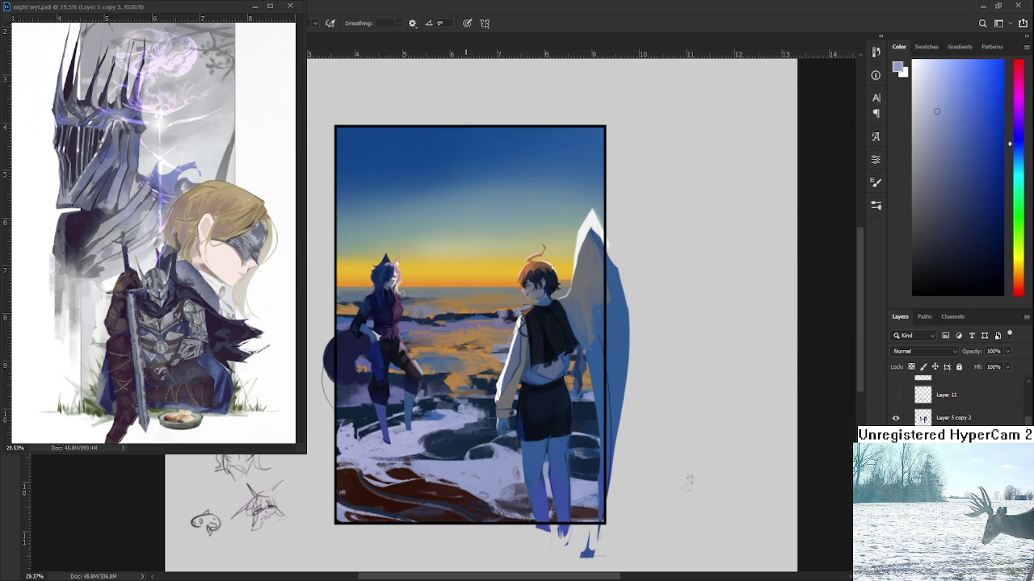
{"action": "left_click", "coordinate": [474, 403], "text": "alt"}
{"action": "left_click", "coordinate": [470, 411], "text": "alt"}
{"action": "left_click", "coordinate": [489, 411], "text": "alt"}
{"action": "left_click", "coordinate": [490, 412], "text": "alt"}
{"action": "left_click", "coordinate": [488, 415], "text": "alt"}
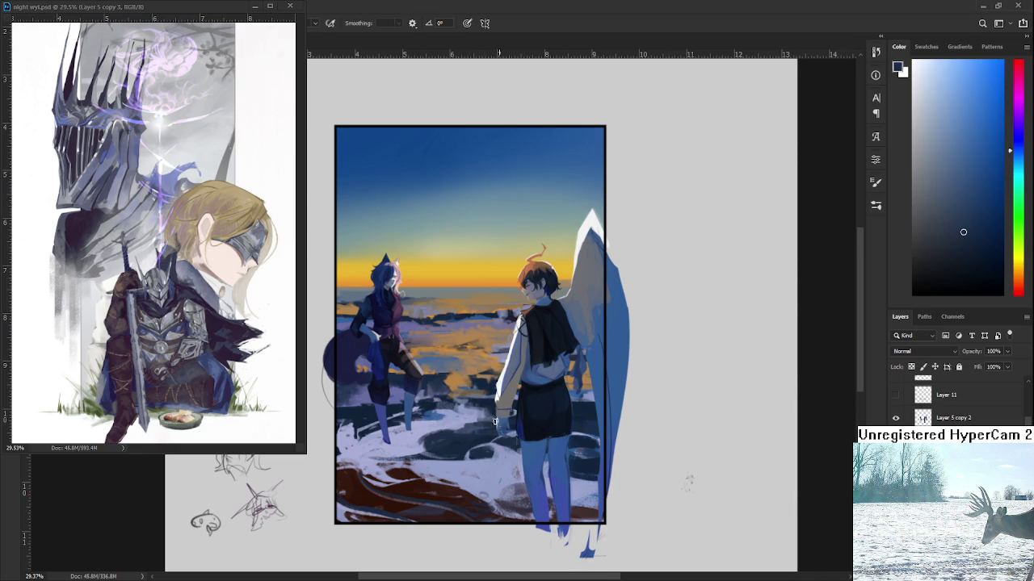
{"action": "left_click_drag", "start_coordinate": [477, 434], "coordinate": [488, 422]}
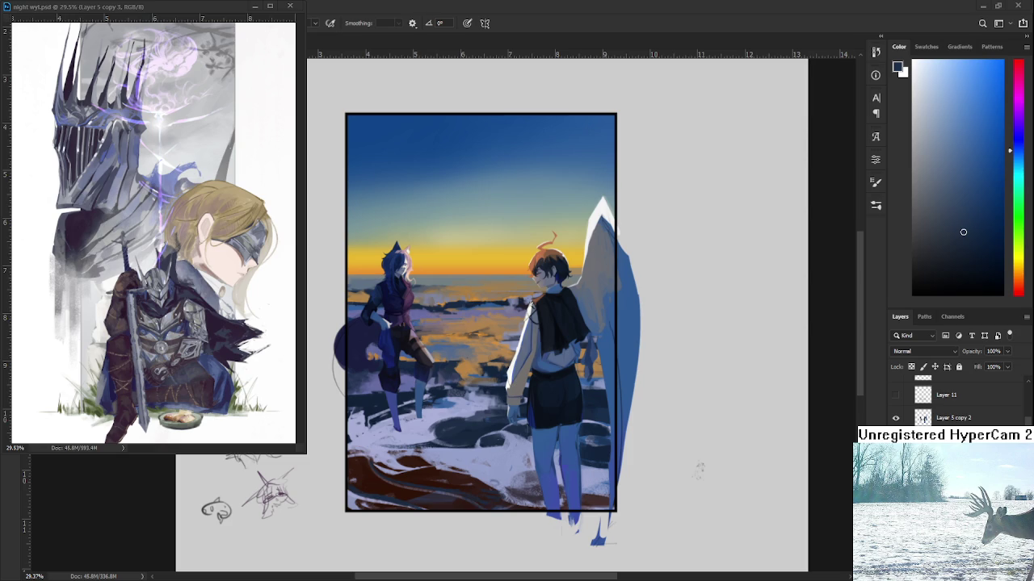
- Paint dark navy and light lavender strokes into the snow near the left figure's legs
{"action": "left_click", "coordinate": [484, 416], "text": "alt"}
{"action": "left_click", "coordinate": [441, 414], "text": "alt"}
{"action": "left_click", "coordinate": [460, 410], "text": "alt"}
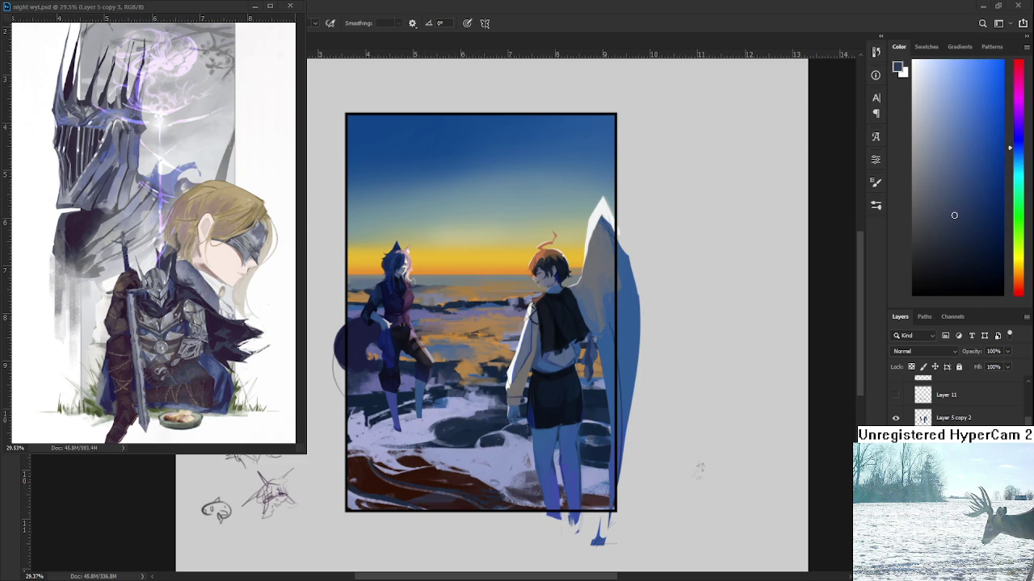
{"action": "left_click", "coordinate": [416, 410], "text": "alt"}
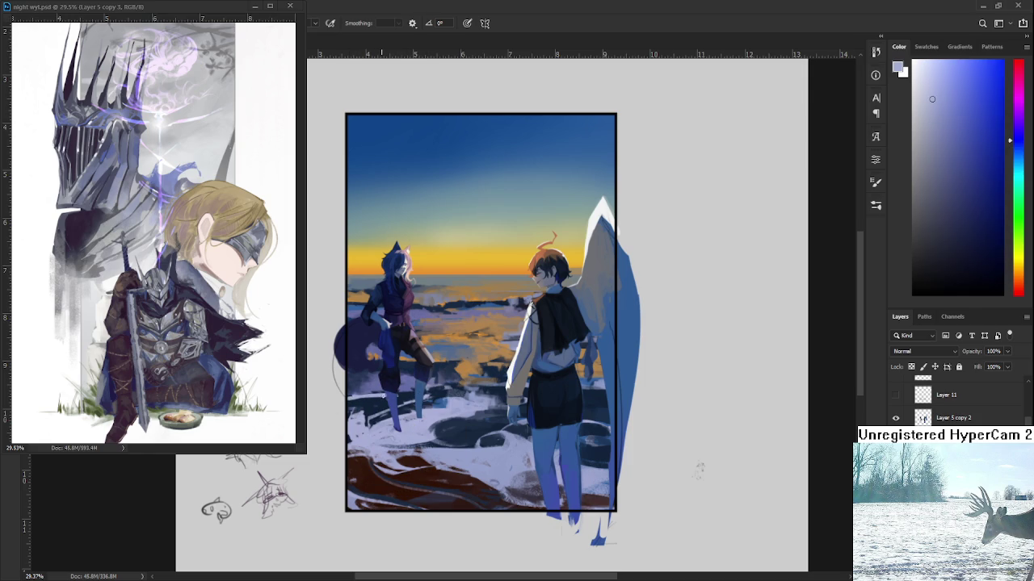
{"action": "left_click", "coordinate": [402, 394], "text": "alt"}
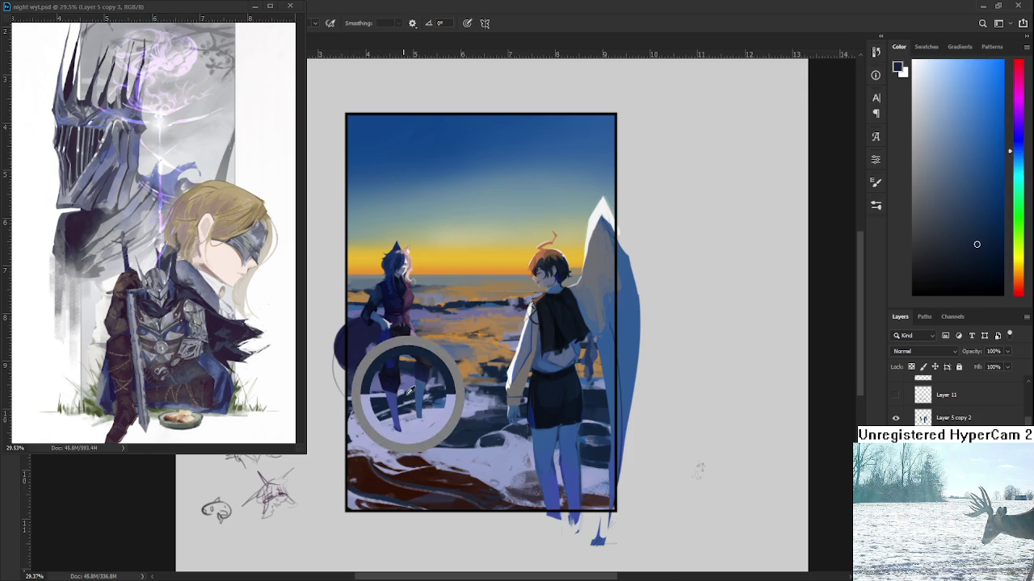
{"action": "left_click", "coordinate": [380, 394], "text": "alt"}
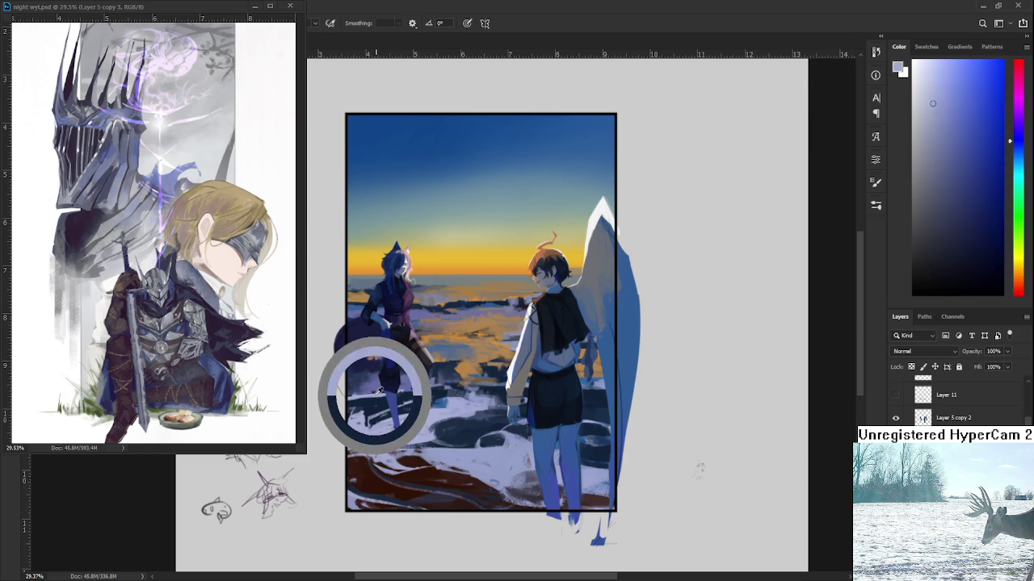
{"action": "left_click", "coordinate": [380, 393], "text": "alt"}
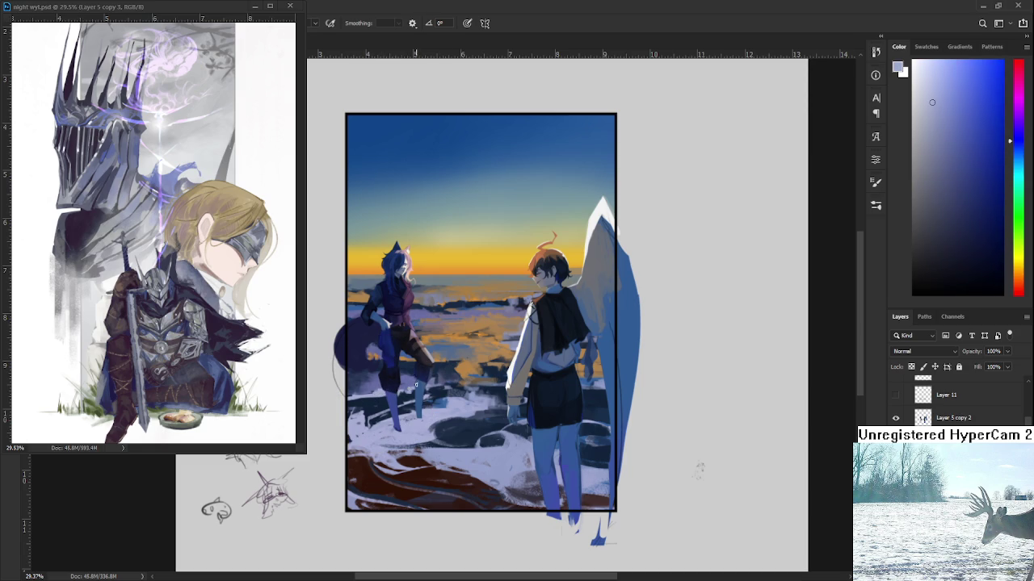
- Spread the dark navy pool below the legs, edging it with light lavender snow
{"action": "left_click", "coordinate": [404, 393], "text": "alt"}
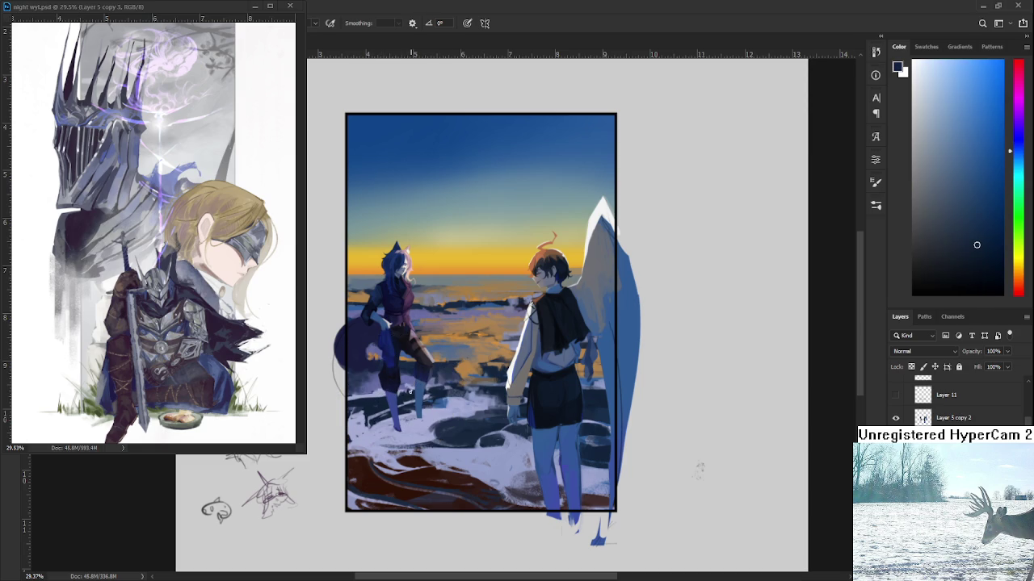
{"action": "left_click", "coordinate": [417, 430], "text": "alt"}
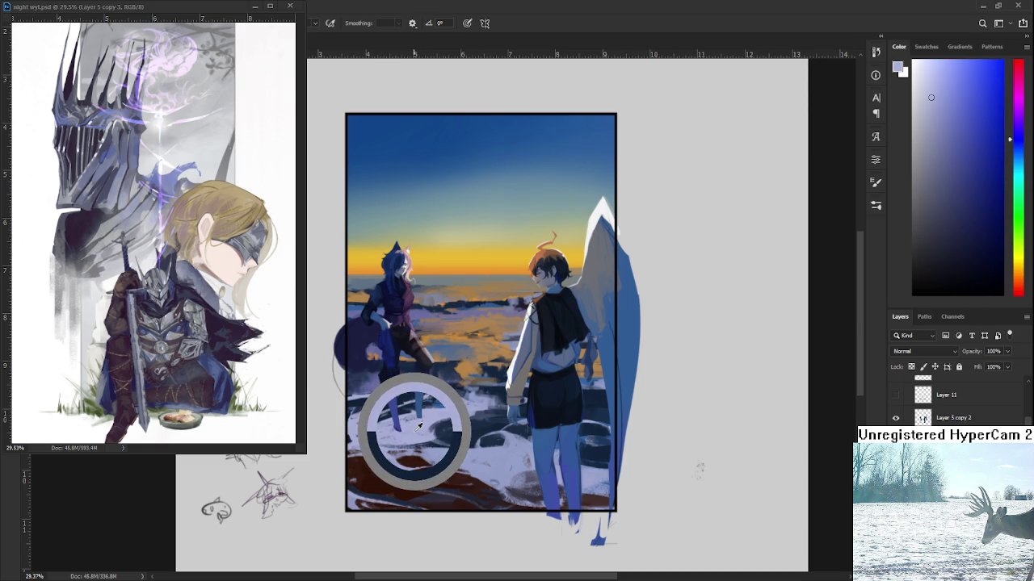
{"action": "left_click", "coordinate": [470, 435], "text": "alt"}
{"action": "left_click", "coordinate": [449, 440], "text": "alt"}
{"action": "left_click", "coordinate": [450, 435], "text": "alt"}
{"action": "left_click", "coordinate": [430, 434], "text": "alt"}
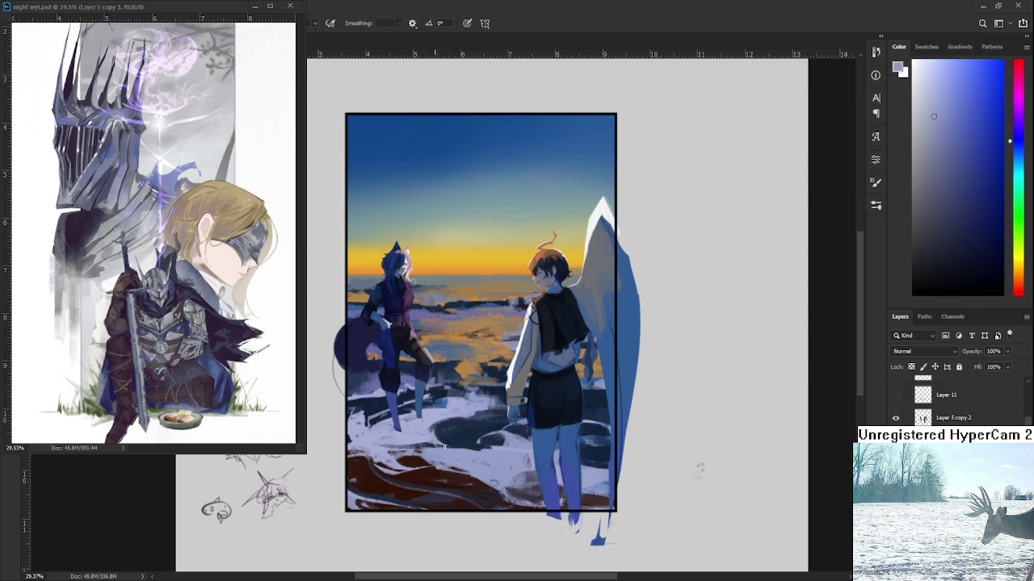
{"action": "scroll", "coordinate": [896, 412], "scroll_direction": "up", "scroll_amount": 2}
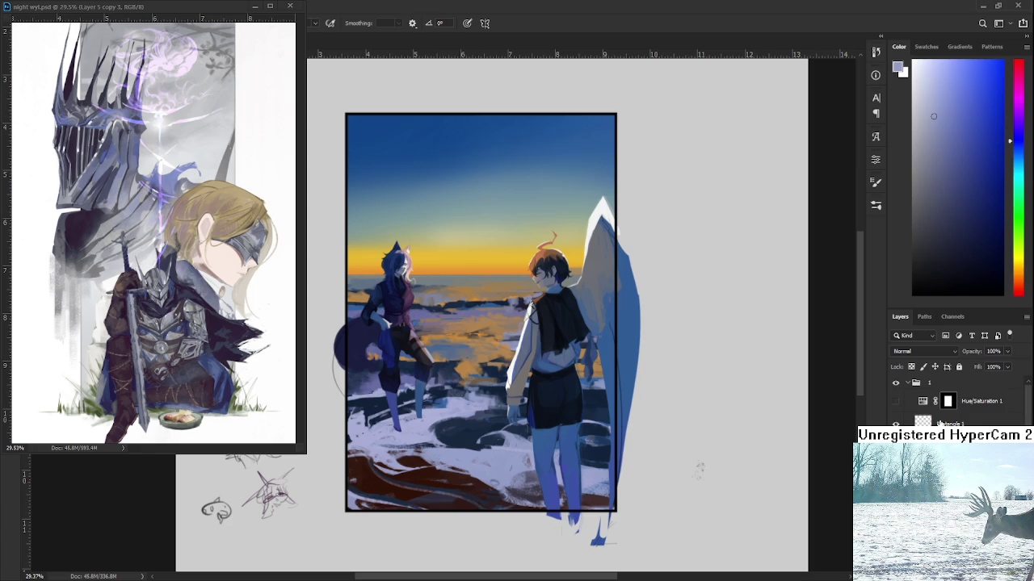
- Toggle Hue/Saturation 1 on for a greyscale value check, then hide it again
{"action": "left_click", "coordinate": [897, 404]}
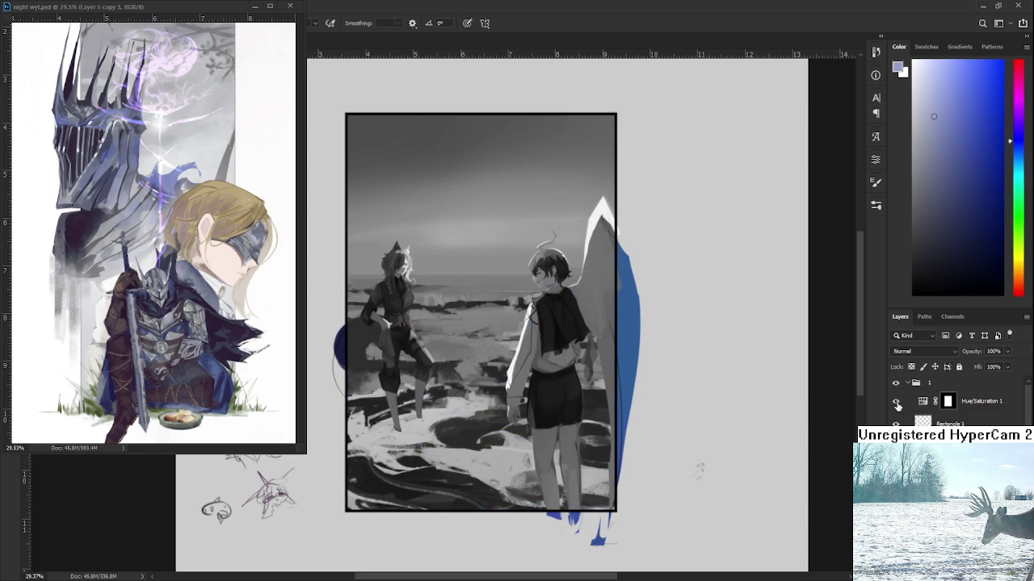
{"action": "left_click", "coordinate": [896, 402]}
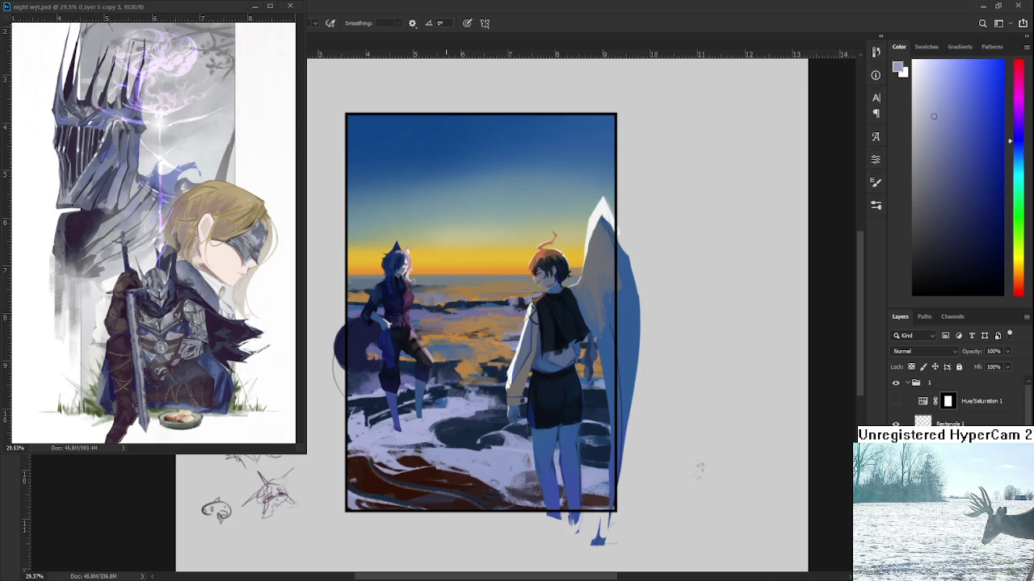
- Touch up the snow beside the left character with navy, darker blue-grey and light lavender strokes
{"action": "left_click", "coordinate": [404, 395], "text": "alt"}
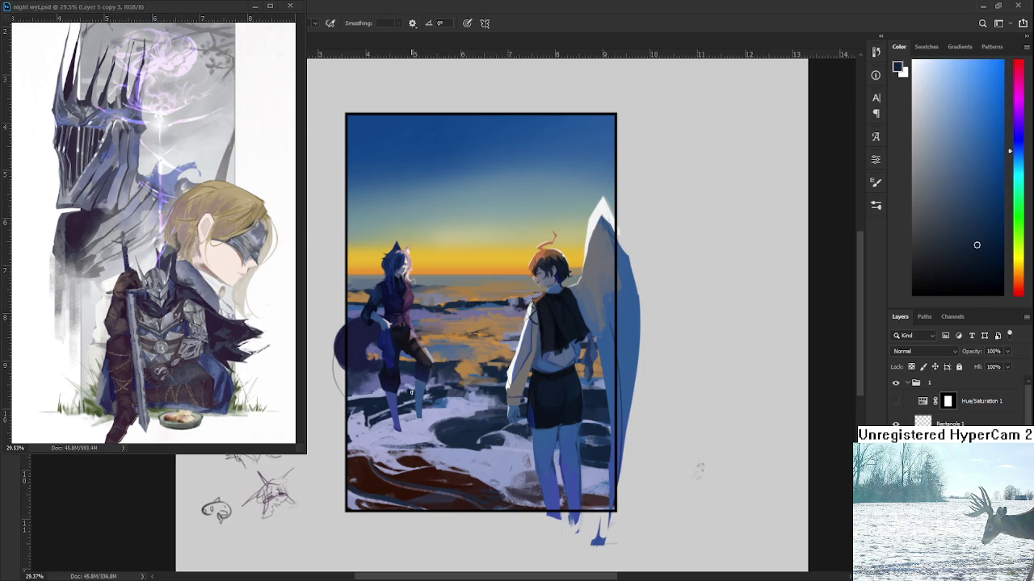
{"action": "left_click", "coordinate": [350, 438], "text": "alt"}
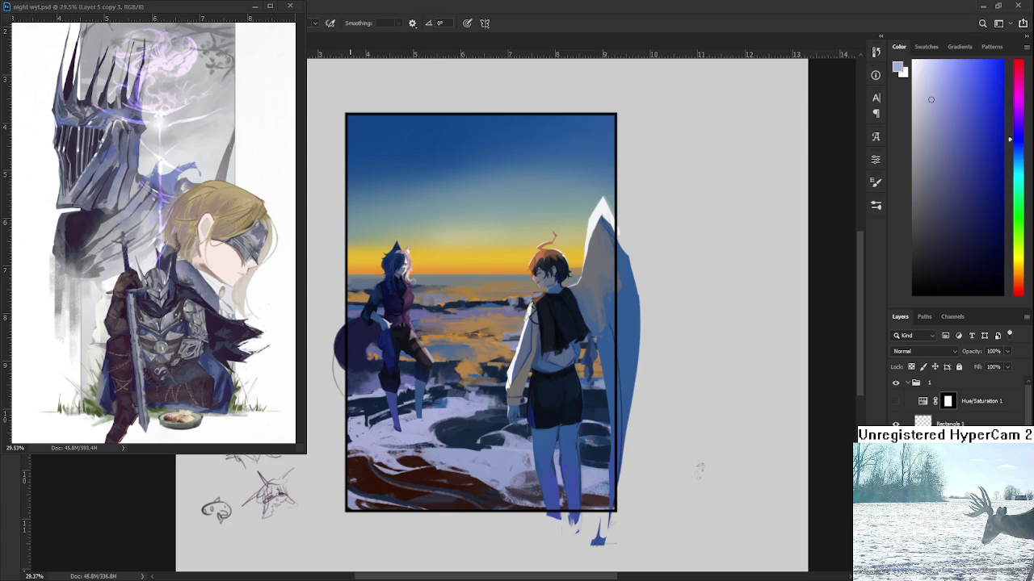
{"action": "left_click", "coordinate": [366, 405], "text": "alt"}
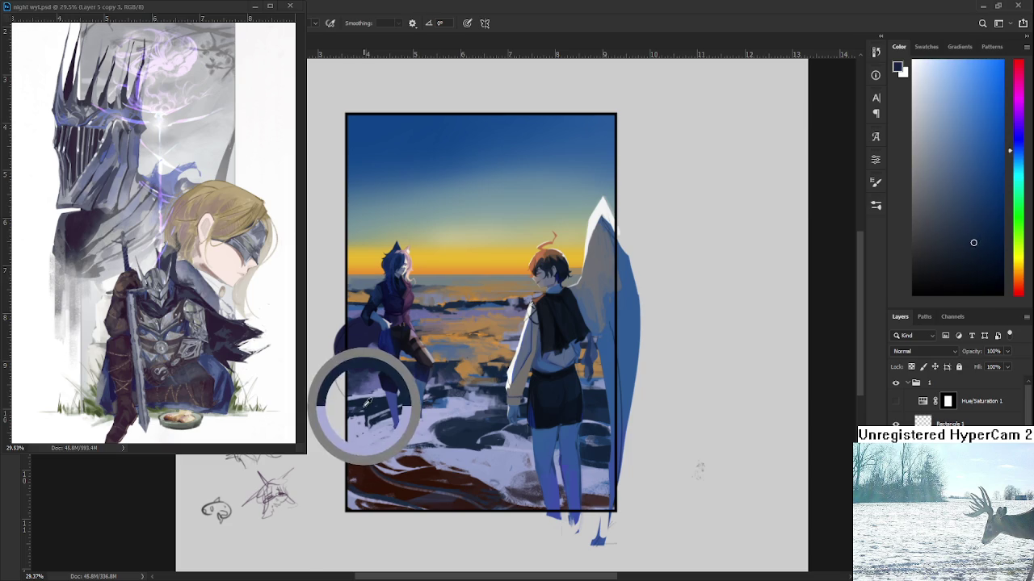
{"action": "left_click", "coordinate": [366, 421], "text": "alt"}
{"action": "left_click", "coordinate": [368, 421], "text": "alt"}
{"action": "left_click", "coordinate": [364, 432], "text": "alt"}
{"action": "left_click", "coordinate": [370, 427], "text": "alt"}
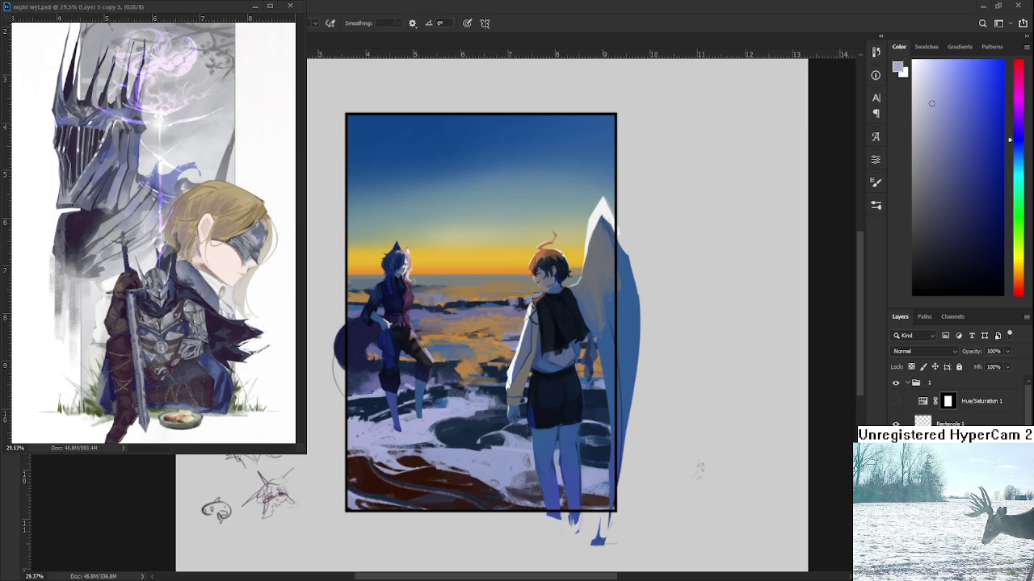
{"action": "scroll", "coordinate": [481, 359], "scroll_direction": "up", "scroll_amount": 2}
{"action": "scroll", "coordinate": [485, 367], "scroll_direction": "up", "scroll_amount": 1}
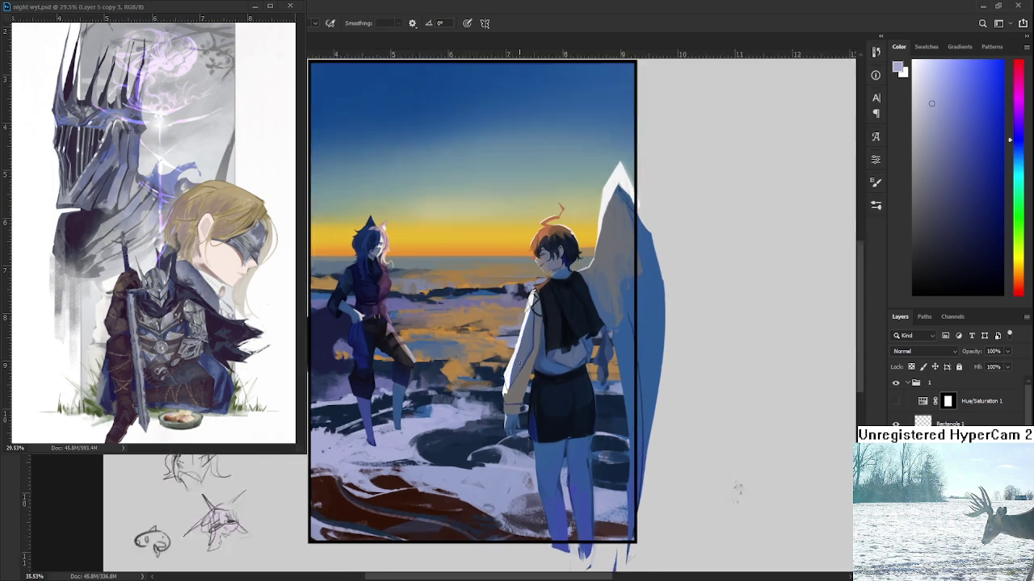
- Alternate dark navy and sunset orange samples to paint reflections into the sea between the figures
{"action": "left_click", "coordinate": [454, 351], "text": "alt"}
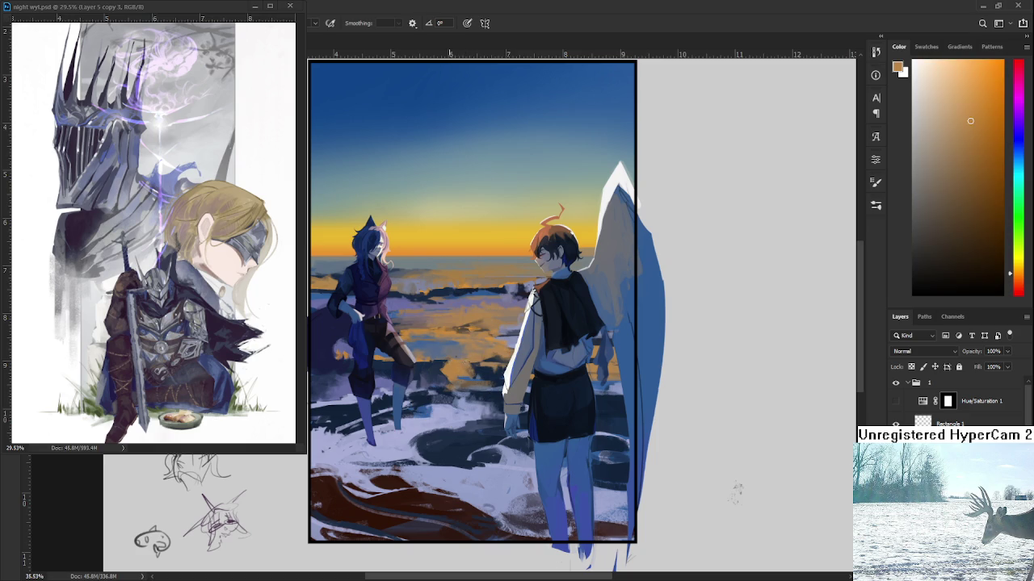
{"action": "left_click", "coordinate": [476, 368], "text": "alt"}
{"action": "left_click", "coordinate": [470, 369], "text": "alt"}
{"action": "left_click", "coordinate": [481, 366], "text": "alt"}
{"action": "left_click", "coordinate": [462, 368], "text": "alt"}
{"action": "left_click_drag", "start_coordinate": [464, 377], "coordinate": [348, 350]}
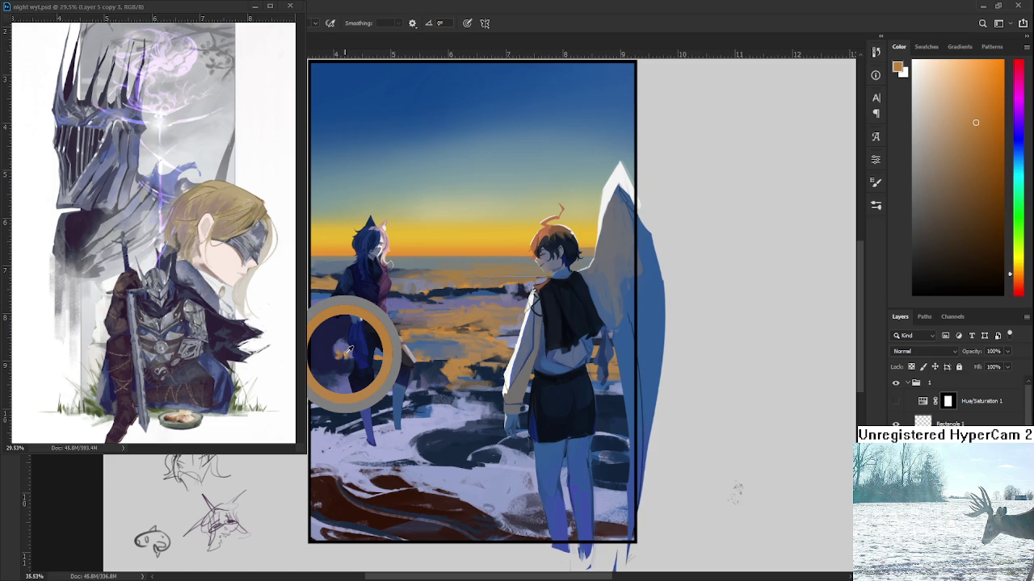
- Paint blue and greyish mauve strokes into the water between the figures
{"action": "left_click_drag", "start_coordinate": [348, 350], "coordinate": [345, 351]}
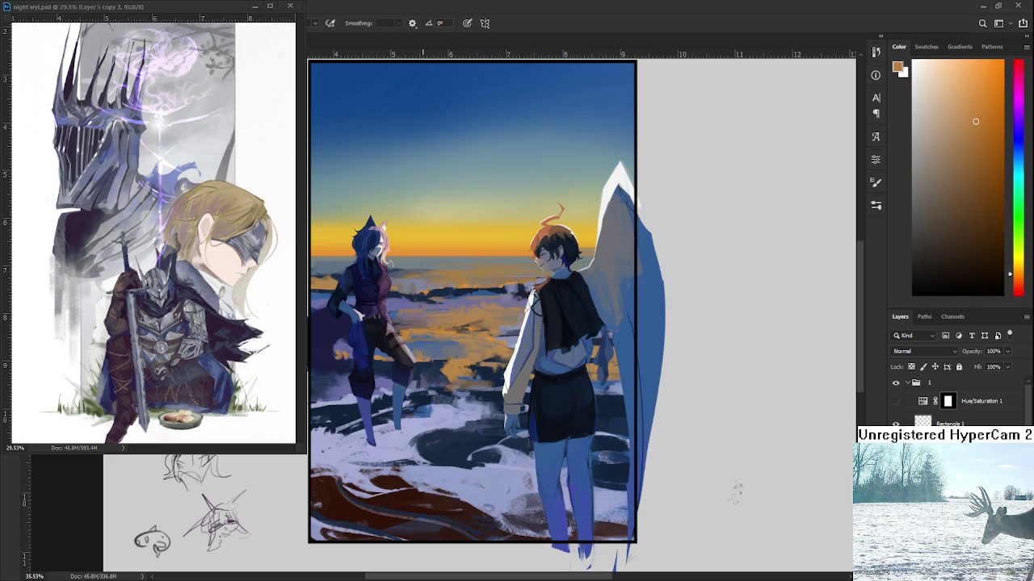
{"action": "left_click_drag", "start_coordinate": [428, 357], "coordinate": [434, 359]}
{"action": "left_click", "coordinate": [436, 355]}
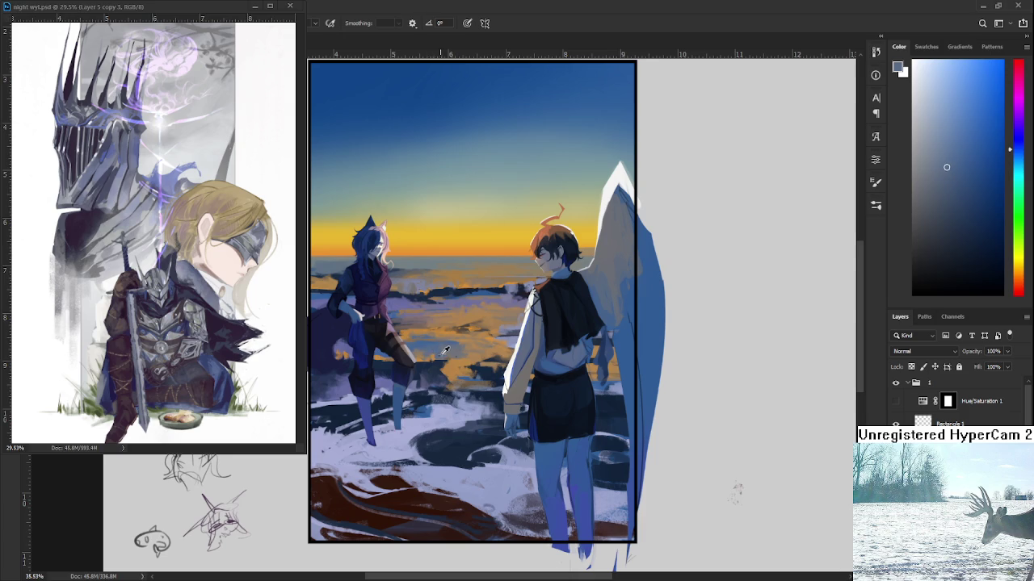
{"action": "left_click", "coordinate": [439, 356]}
{"action": "left_click", "coordinate": [435, 355]}
{"action": "left_click", "coordinate": [440, 355]}
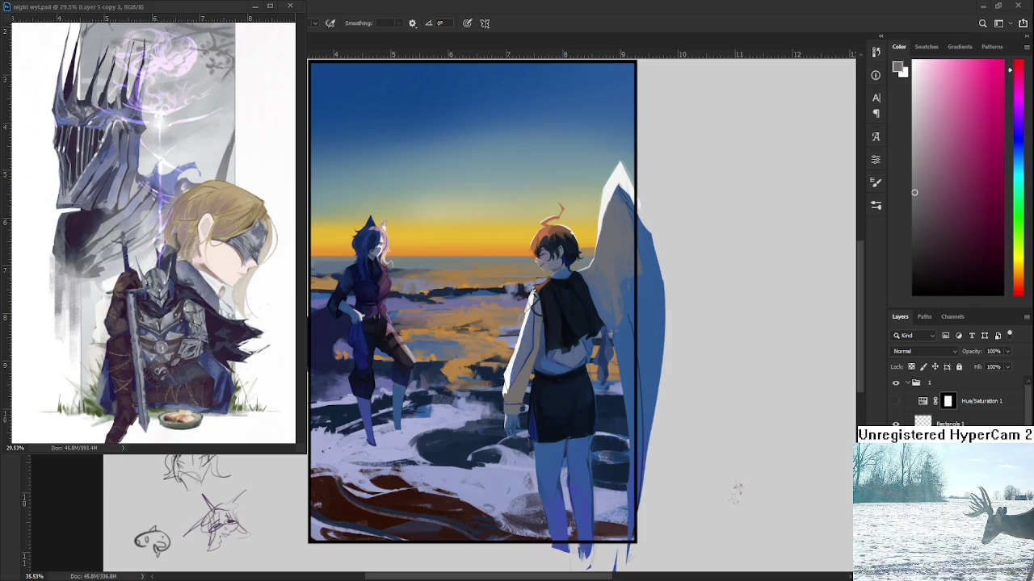
- Alternate orange-brown and blue-grey strokes across the central water
{"action": "left_click", "coordinate": [436, 365], "text": "alt"}
{"action": "left_click", "coordinate": [443, 374], "text": "alt"}
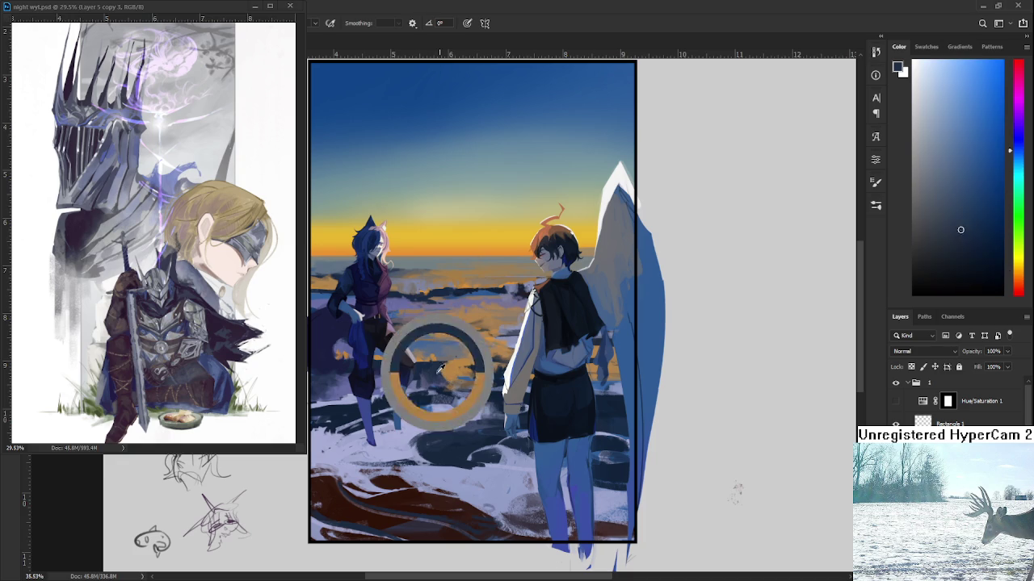
{"action": "left_click", "coordinate": [457, 378], "text": "alt"}
{"action": "left_click", "coordinate": [457, 375], "text": "alt"}
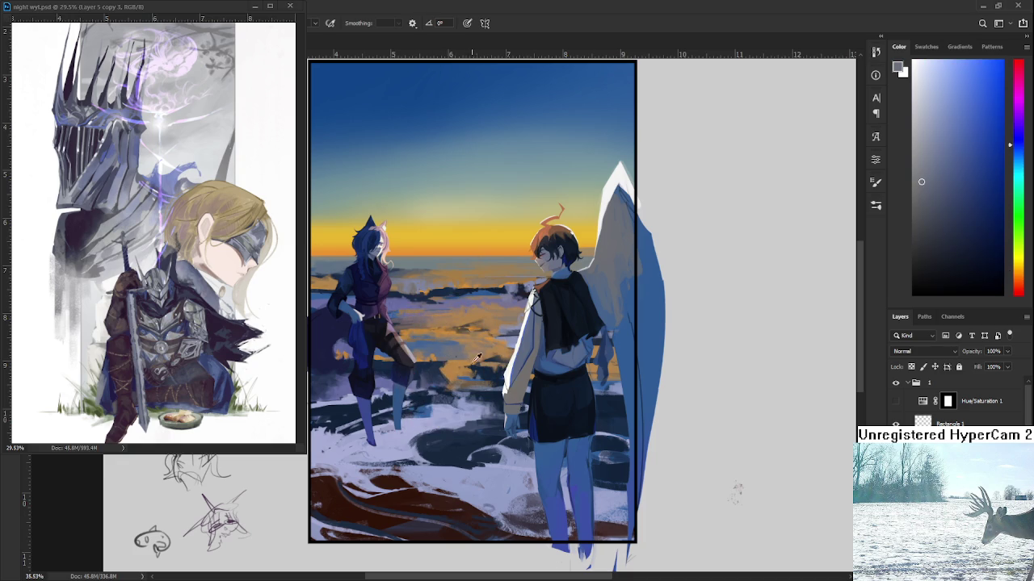
{"action": "left_click", "coordinate": [472, 360], "text": "alt"}
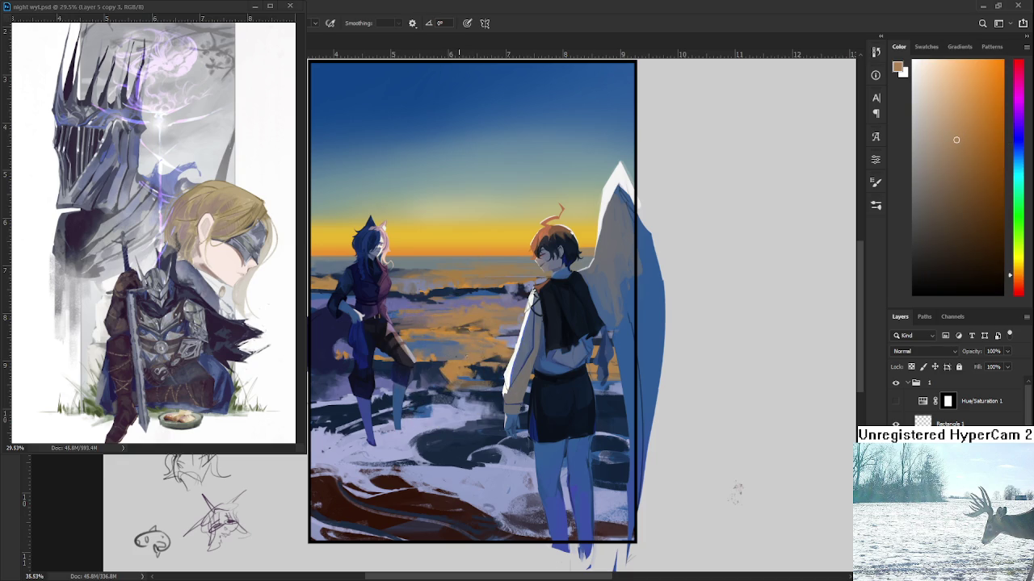
{"action": "left_click", "coordinate": [455, 345], "text": "alt"}
{"action": "left_click", "coordinate": [474, 351], "text": "alt"}
{"action": "left_click", "coordinate": [478, 357], "text": "alt"}
- Add finishing orange-brown touches to the water beside the left figure
{"action": "left_click", "coordinate": [470, 356], "text": "alt"}
{"action": "left_click", "coordinate": [477, 348], "text": "alt"}
{"action": "left_click", "coordinate": [461, 357], "text": "alt"}
{"action": "left_click", "coordinate": [445, 369], "text": "alt"}
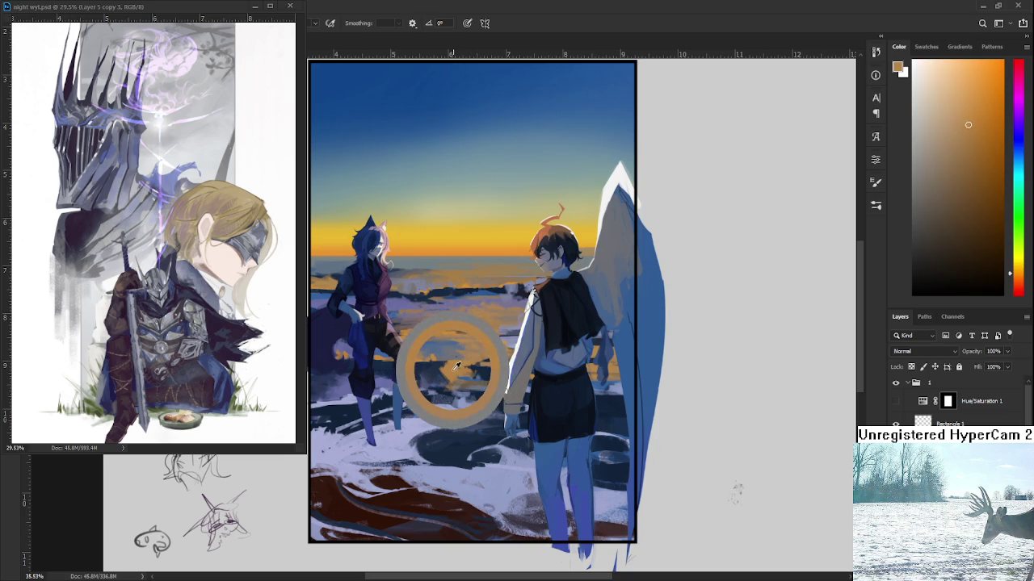
{"action": "left_click", "coordinate": [345, 349], "text": "alt"}
{"action": "left_click", "coordinate": [347, 351], "text": "alt"}
{"action": "left_click", "coordinate": [347, 349], "text": "alt"}
{"action": "left_click_drag", "start_coordinate": [369, 313], "coordinate": [357, 329]}
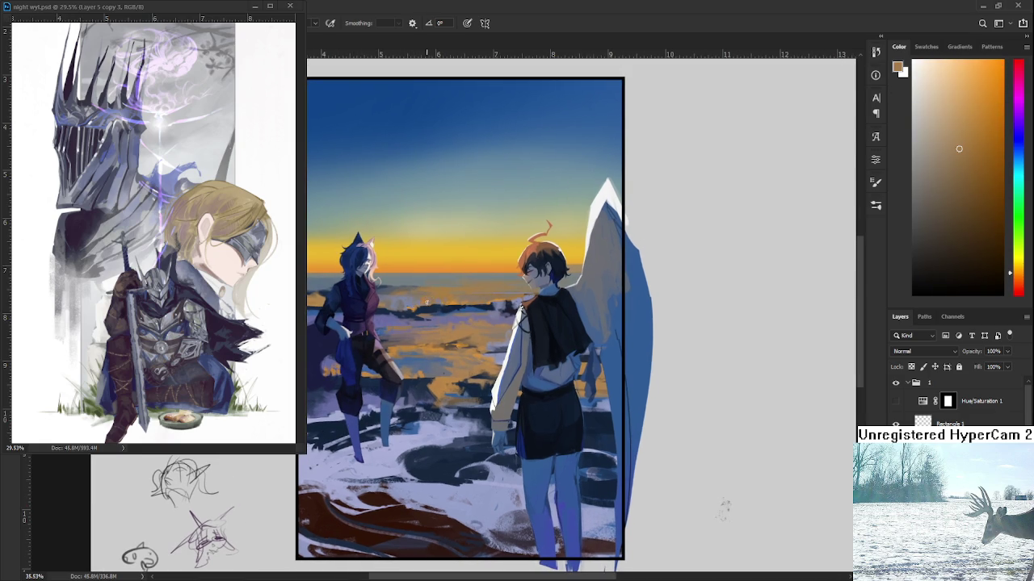
- Sample brown and orange tones from the upper water, ending on orange
{"action": "left_click", "coordinate": [428, 301], "text": "alt"}
{"action": "left_click", "coordinate": [466, 333], "text": "alt"}
{"action": "left_click", "coordinate": [489, 297], "text": "alt"}
{"action": "left_click", "coordinate": [487, 297], "text": "alt"}
{"action": "left_click", "coordinate": [486, 297], "text": "alt"}
{"action": "left_click", "coordinate": [488, 296], "text": "alt"}
- Zoom out to see more of the painting and pick up orange-brown from the sunset water
{"action": "left_click_drag", "start_coordinate": [469, 399], "coordinate": [489, 364]}
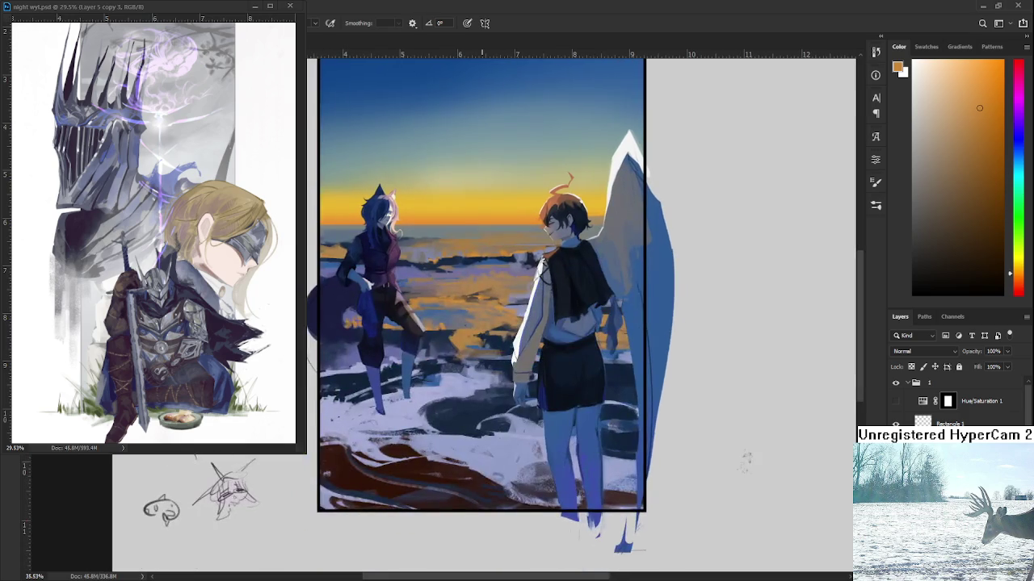
{"action": "mouse_move", "coordinate": [746, 459]}
{"action": "left_mouse_down"}
{"action": "mouse_move", "coordinate": [663, 428]}
{"action": "mouse_move", "coordinate": [595, 434]}
{"action": "mouse_move", "coordinate": [721, 495]}
{"action": "left_mouse_up"}
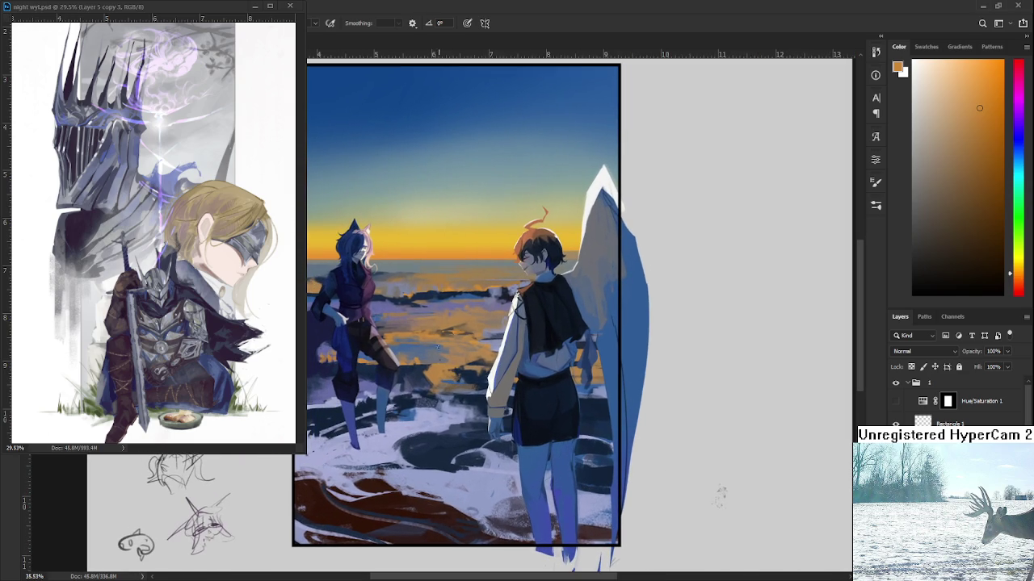
{"action": "left_click", "coordinate": [434, 373], "text": "alt"}
{"action": "left_click", "coordinate": [436, 358], "text": "alt"}
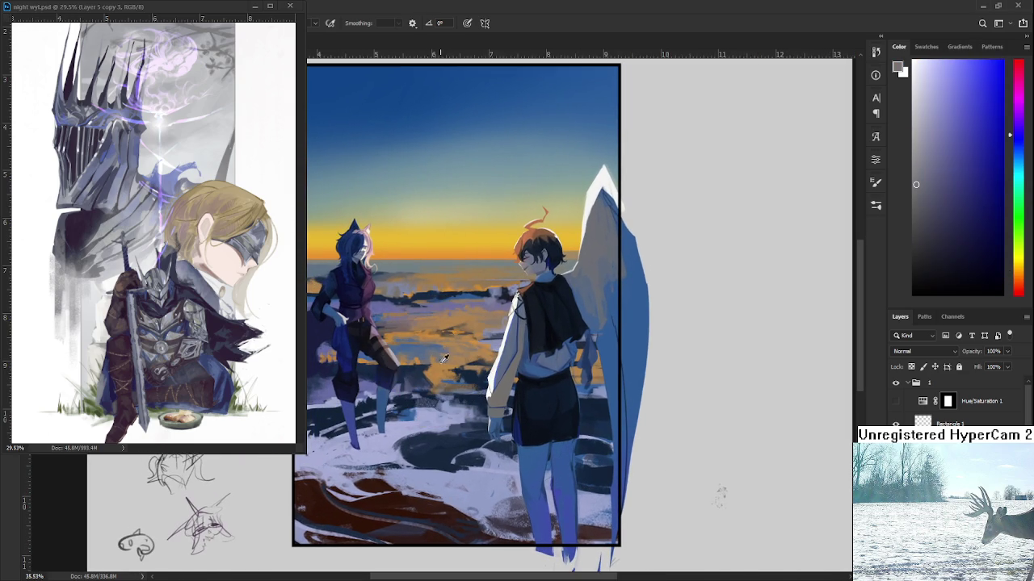
{"action": "left_click", "coordinate": [436, 361], "text": "alt"}
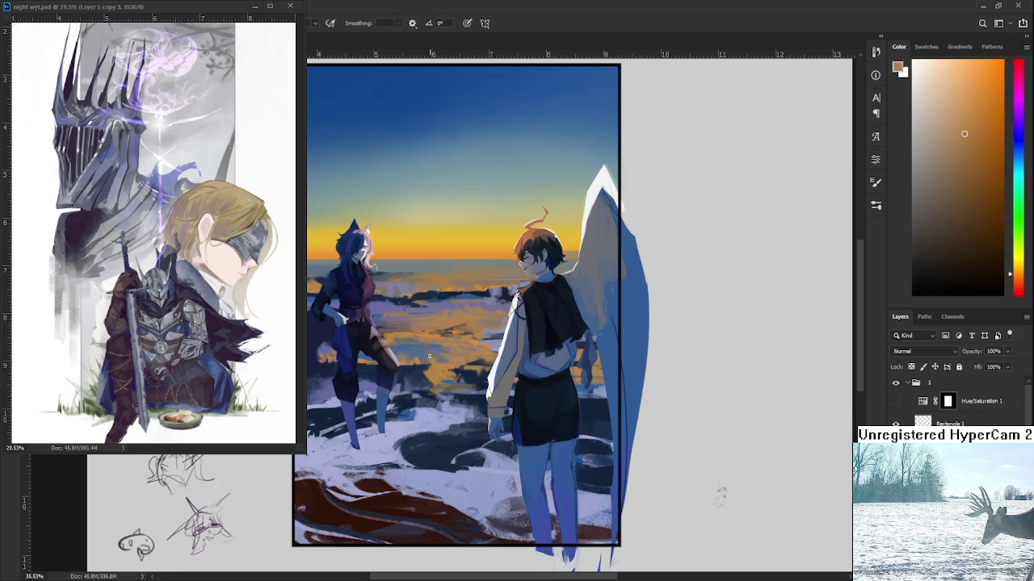
{"action": "left_click_drag", "start_coordinate": [442, 363], "coordinate": [459, 359]}
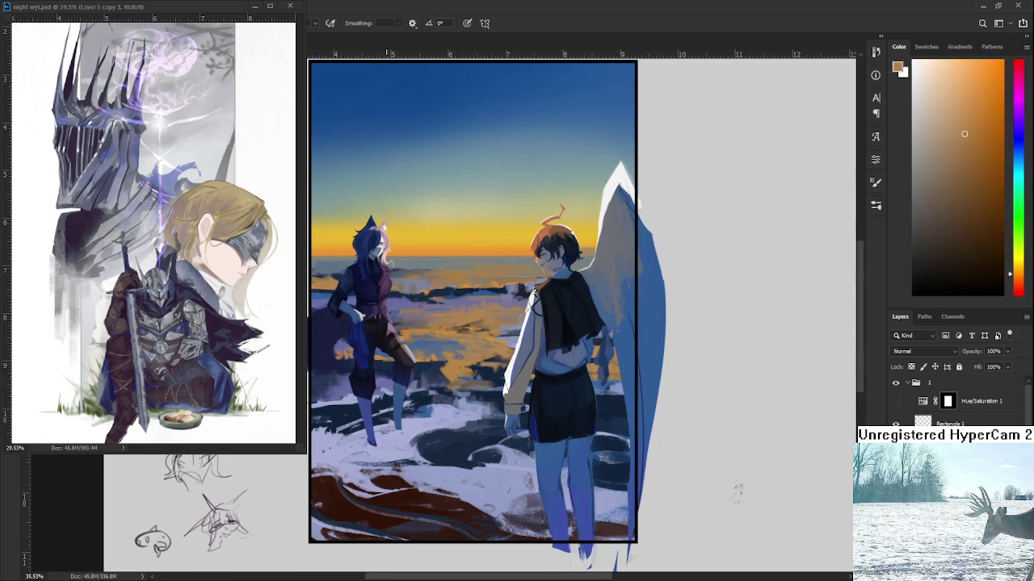
{"action": "scroll", "coordinate": [340, 275], "scroll_direction": "up", "scroll_amount": 3}
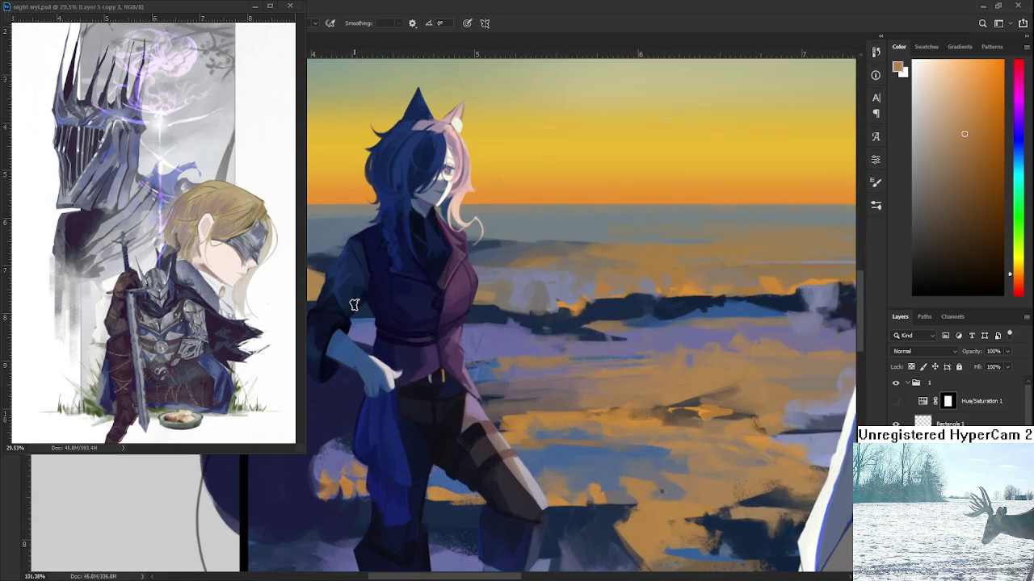
- Pick up light and greyer lavender tones from the snow in front of the figures
{"action": "scroll", "coordinate": [355, 294], "scroll_direction": "down", "scroll_amount": 1}
{"action": "scroll", "coordinate": [367, 305], "scroll_direction": "down", "scroll_amount": 1}
{"action": "scroll", "coordinate": [367, 305], "scroll_direction": "down", "scroll_amount": 1}
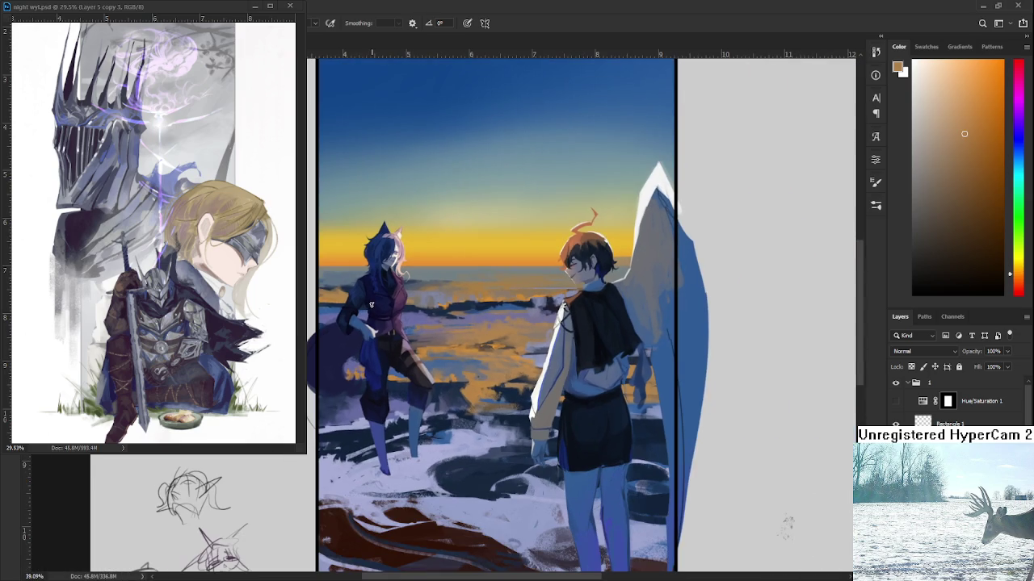
{"action": "scroll", "coordinate": [386, 304], "scroll_direction": "down", "scroll_amount": 1}
{"action": "scroll", "coordinate": [727, 492], "scroll_direction": "down", "scroll_amount": 1}
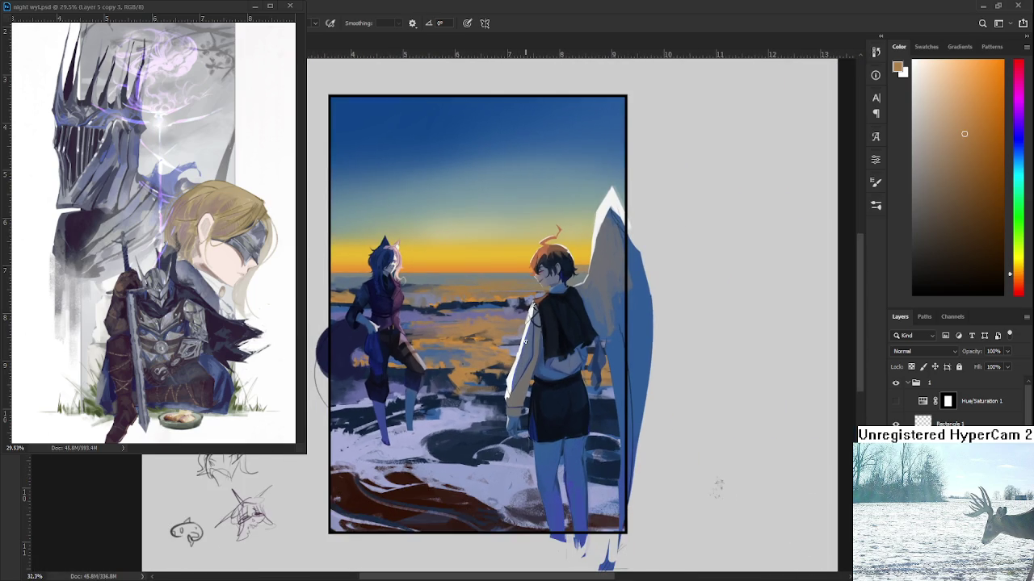
{"action": "scroll", "coordinate": [738, 501], "scroll_direction": "down", "scroll_amount": 1}
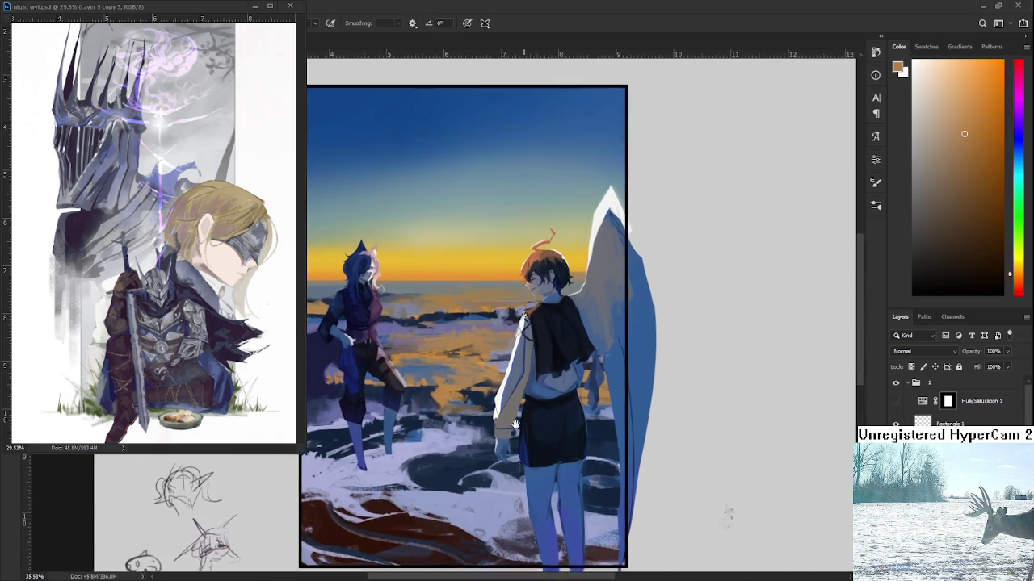
{"action": "scroll", "coordinate": [512, 423], "scroll_direction": "up", "scroll_amount": 1}
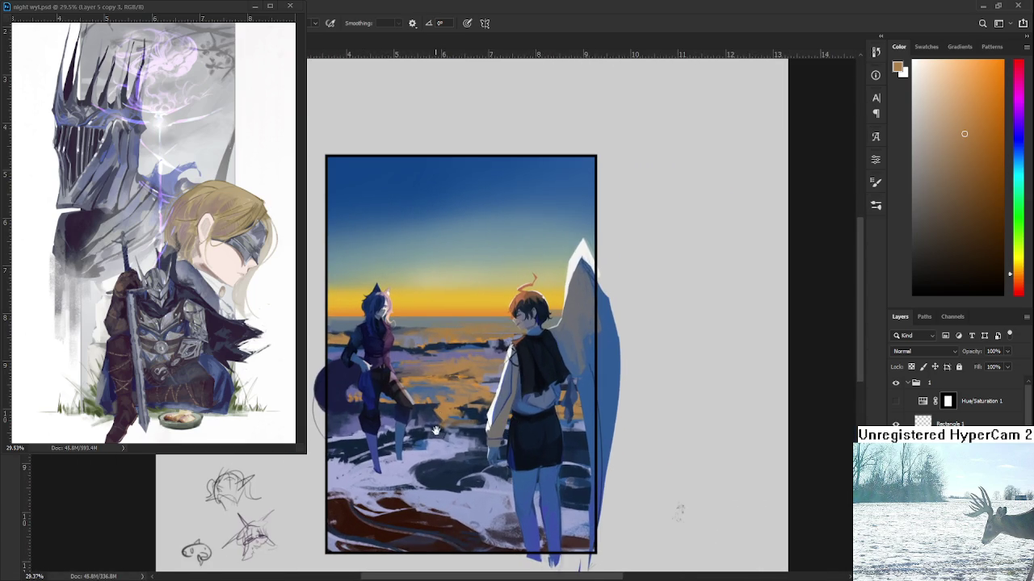
{"action": "scroll", "coordinate": [434, 433], "scroll_direction": "up", "scroll_amount": 1}
{"action": "left_click", "coordinate": [454, 409], "text": "alt"}
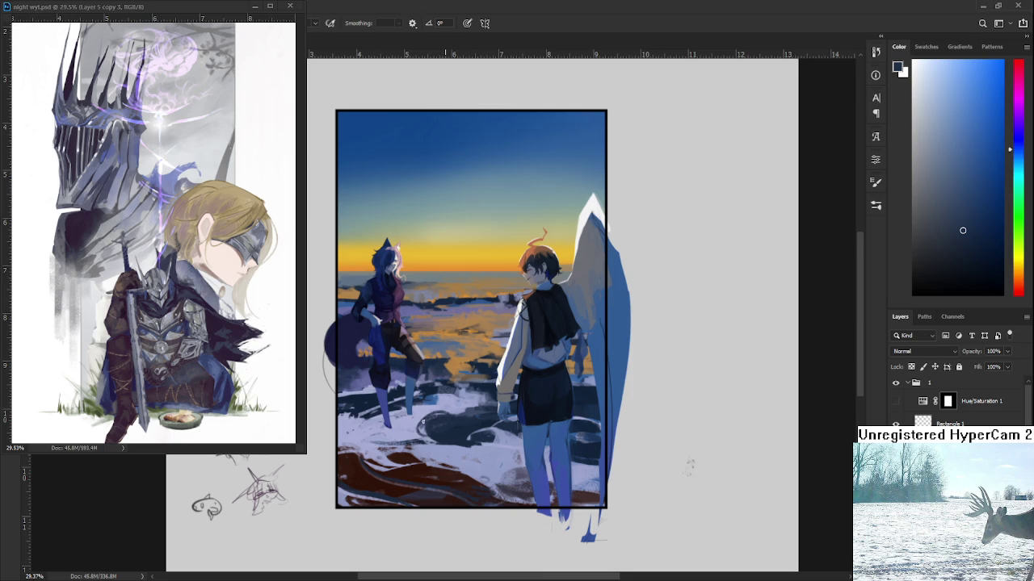
{"action": "left_click", "coordinate": [422, 417], "text": "alt"}
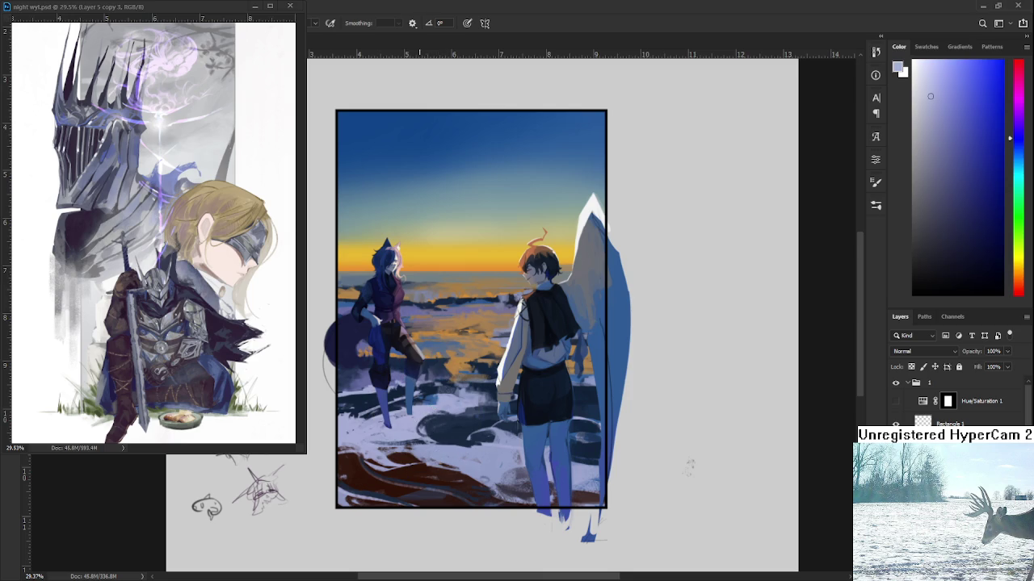
- Paint pale lavender into the snow around the dark pools, alternating with navy
{"action": "left_click", "coordinate": [440, 425], "text": "alt"}
{"action": "left_click", "coordinate": [466, 410], "text": "alt"}
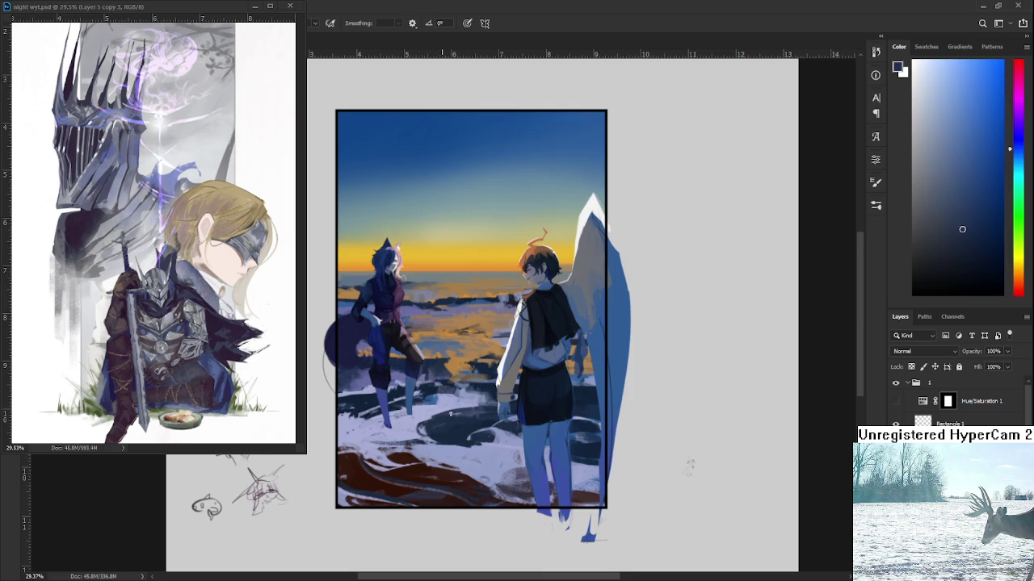
{"action": "left_click", "coordinate": [477, 407], "text": "alt"}
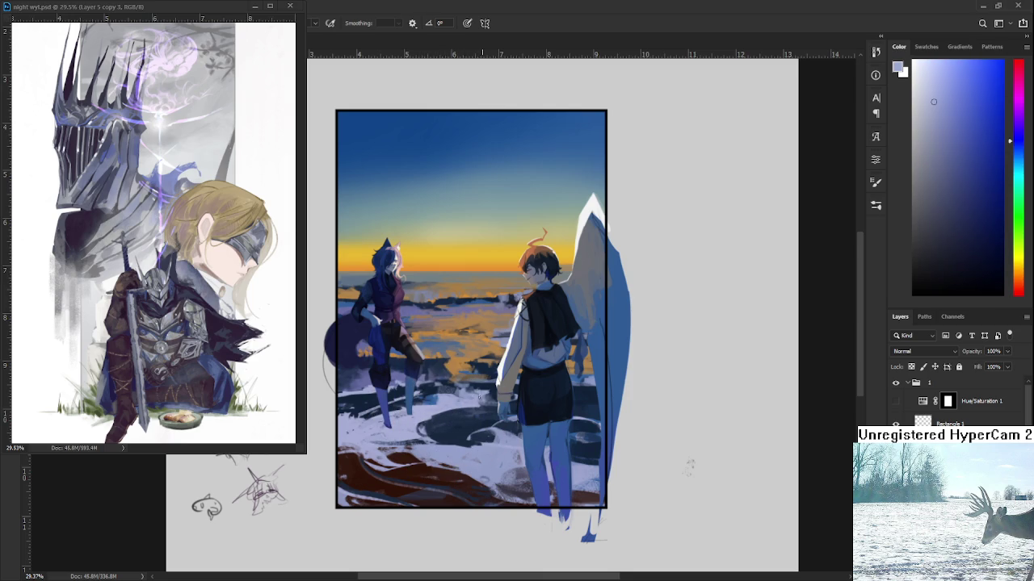
{"action": "left_click", "coordinate": [497, 388], "text": "alt"}
{"action": "left_click", "coordinate": [482, 400], "text": "alt"}
{"action": "left_click", "coordinate": [436, 398], "text": "alt"}
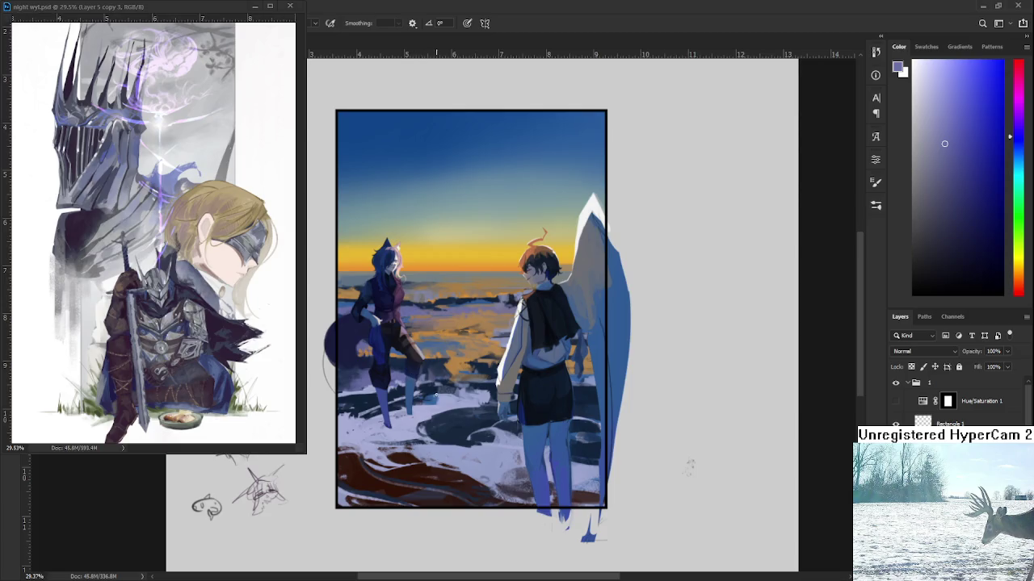
{"action": "left_click_drag", "start_coordinate": [432, 411], "coordinate": [423, 427]}
- Add further pale lavender dabs and navy accents to the snow near the pools
{"action": "left_click", "coordinate": [417, 418], "text": "alt"}
{"action": "left_click", "coordinate": [428, 426], "text": "alt"}
{"action": "left_click", "coordinate": [421, 436], "text": "alt"}
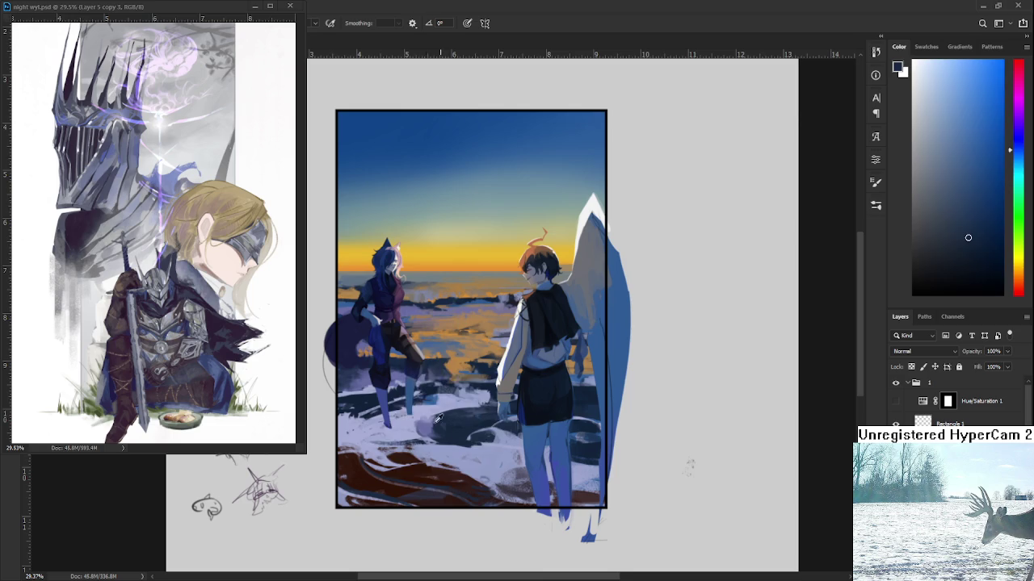
{"action": "left_click", "coordinate": [438, 428], "text": "alt"}
{"action": "left_click", "coordinate": [416, 426], "text": "alt"}
{"action": "left_click", "coordinate": [436, 428], "text": "alt"}
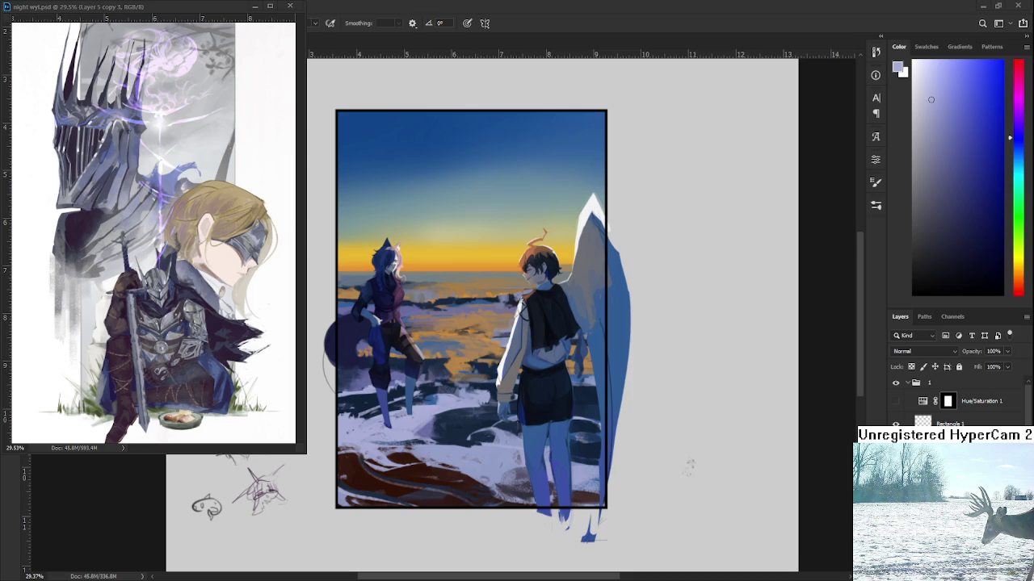
- Brush orange-brown sampled from the sunset sea across the blue patch between the characters
{"action": "left_click", "coordinate": [456, 361], "text": "alt"}
{"action": "left_click", "coordinate": [452, 352], "text": "alt"}
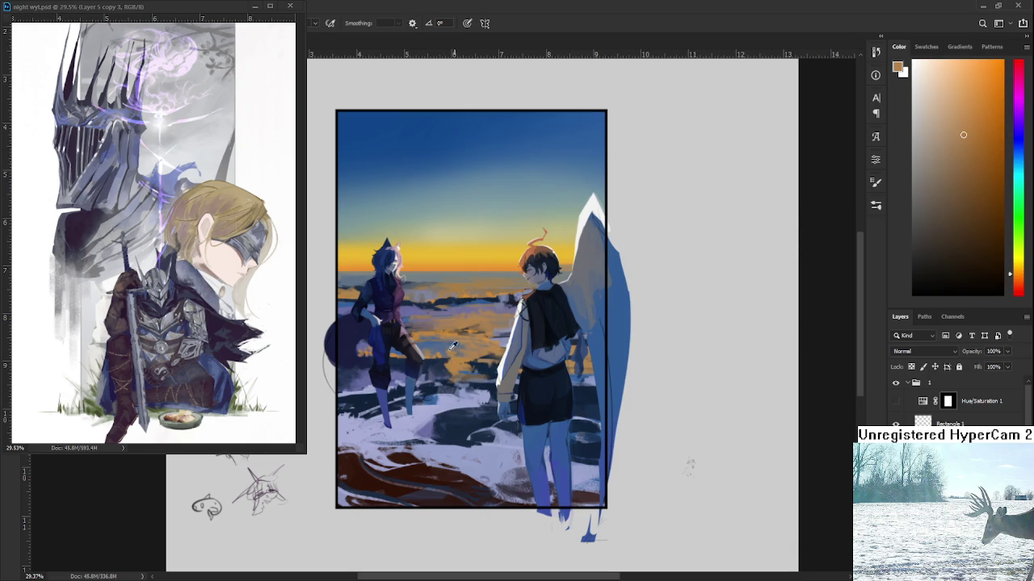
{"action": "left_click", "coordinate": [448, 349], "text": "alt"}
{"action": "left_click", "coordinate": [454, 351], "text": "alt"}
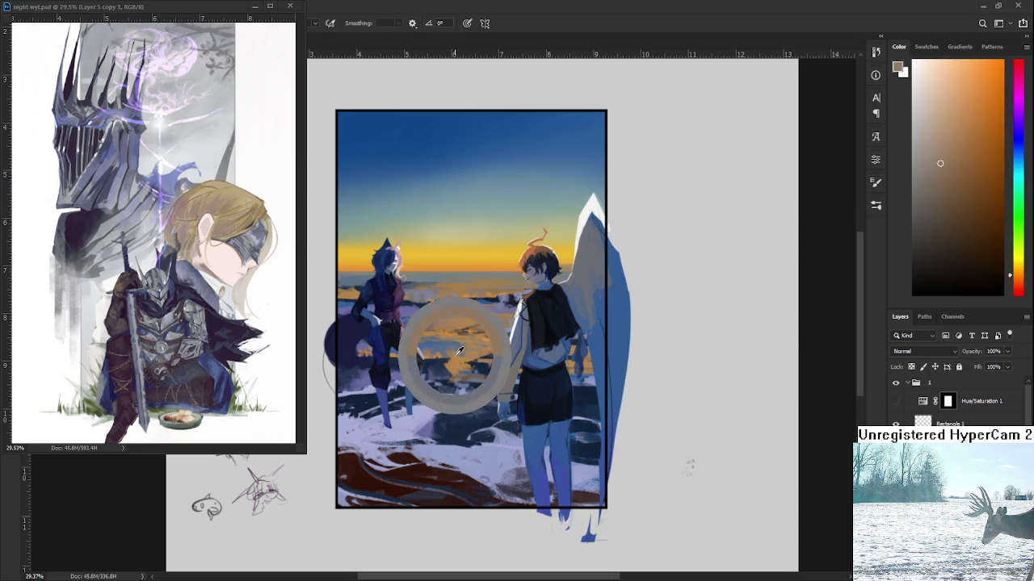
{"action": "left_click_drag", "start_coordinate": [457, 353], "coordinate": [478, 340]}
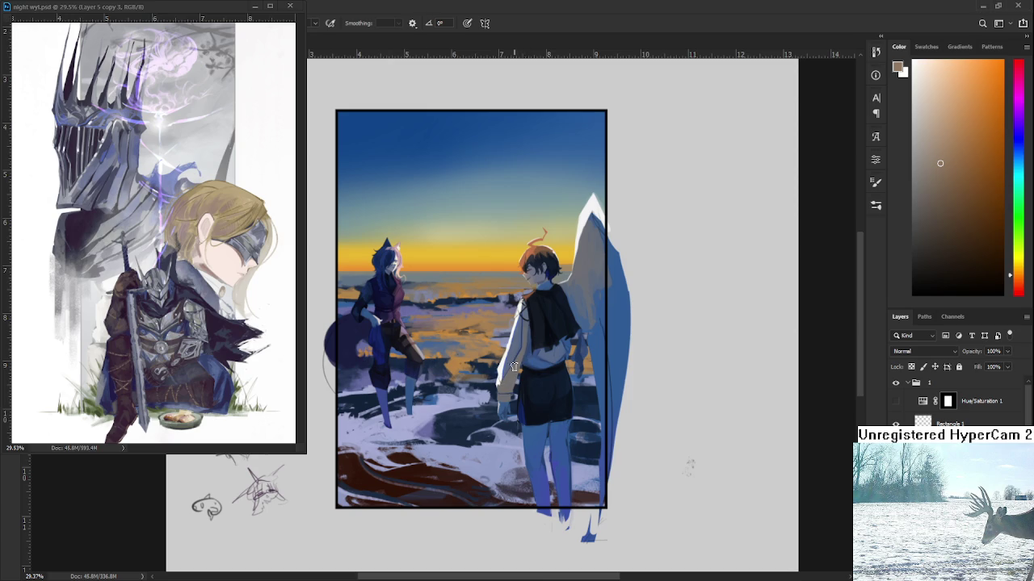
- Alternately sample dark navy and light periwinkle, dabbing each into the snow pool below the characters
{"action": "left_click", "coordinate": [450, 427], "text": "alt"}
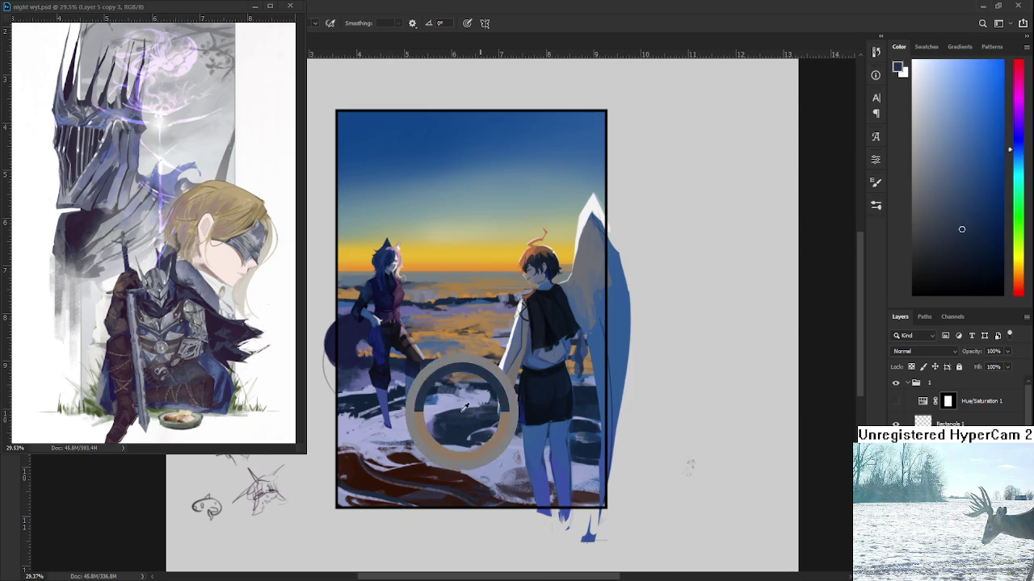
{"action": "left_click", "coordinate": [428, 427], "text": "alt"}
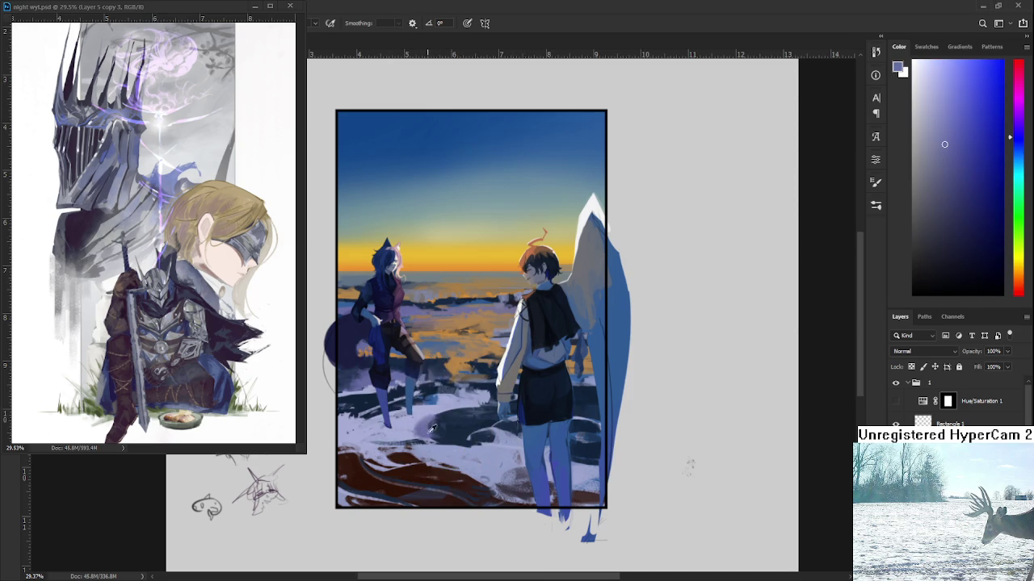
{"action": "left_click", "coordinate": [441, 426], "text": "alt"}
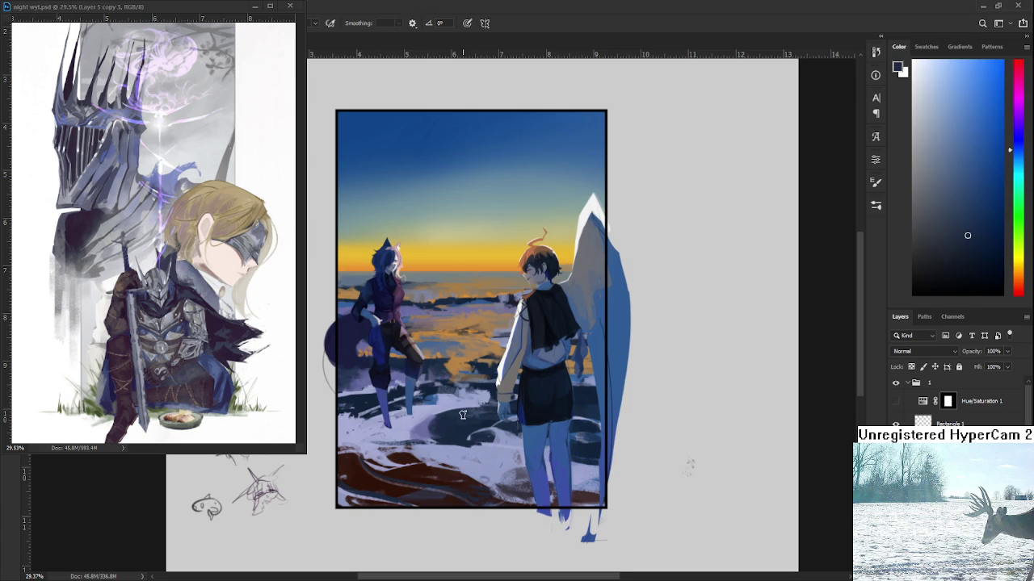
{"action": "left_click", "coordinate": [425, 429], "text": "alt"}
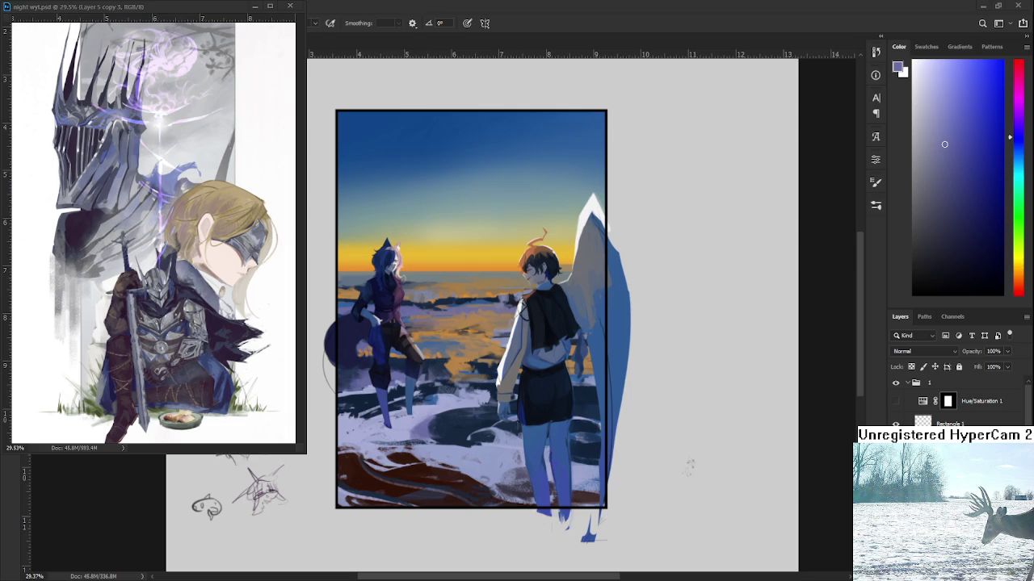
{"action": "left_click", "coordinate": [420, 428], "text": "alt"}
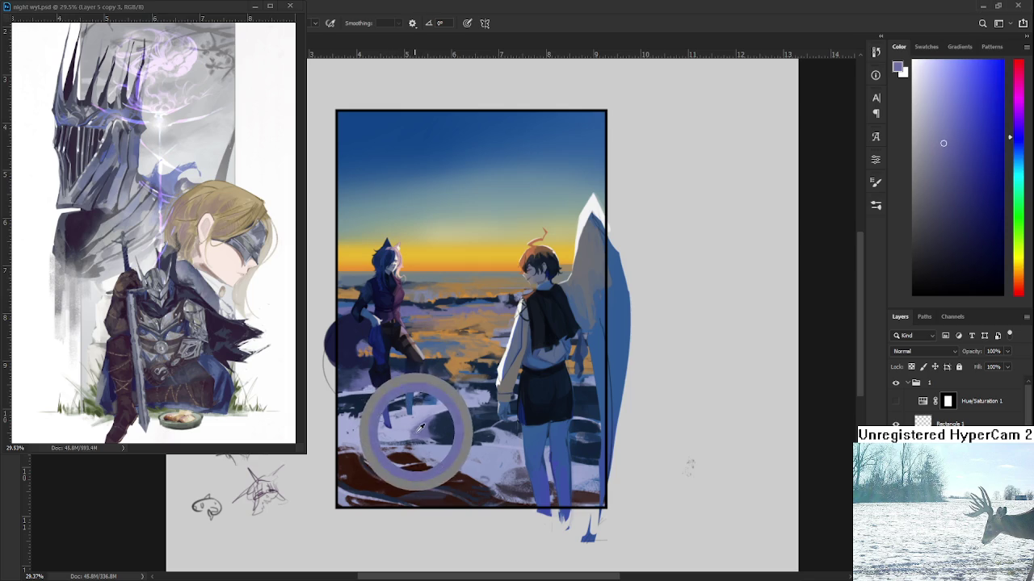
{"action": "left_click", "coordinate": [436, 419], "text": "alt"}
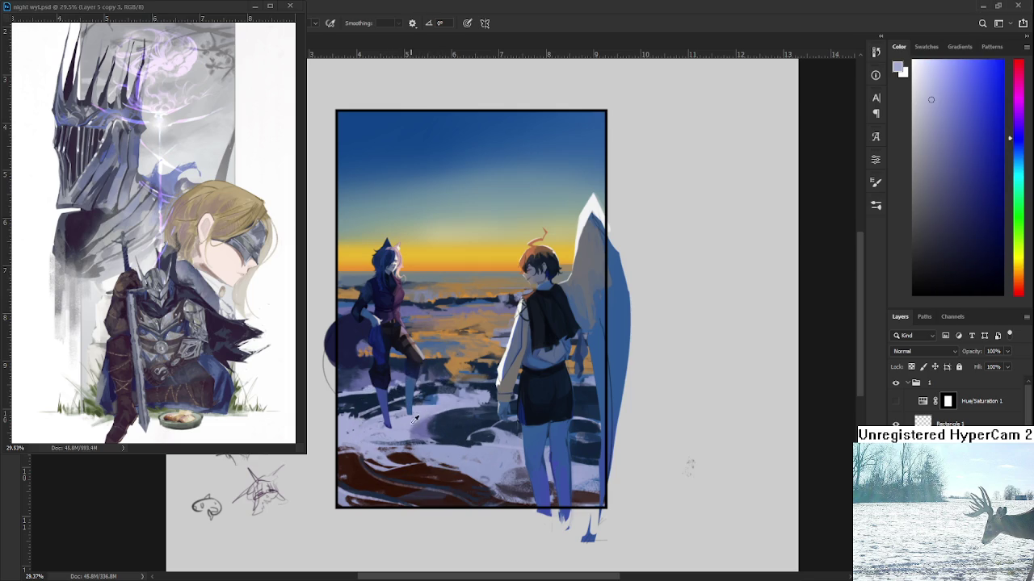
{"action": "left_click", "coordinate": [420, 423], "text": "alt"}
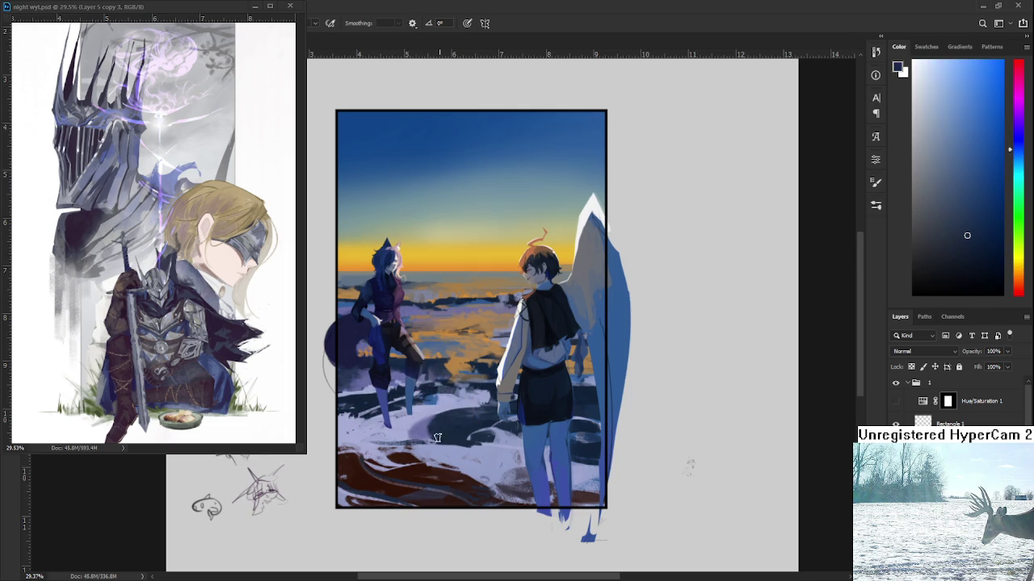
{"action": "left_click", "coordinate": [433, 428], "text": "alt"}
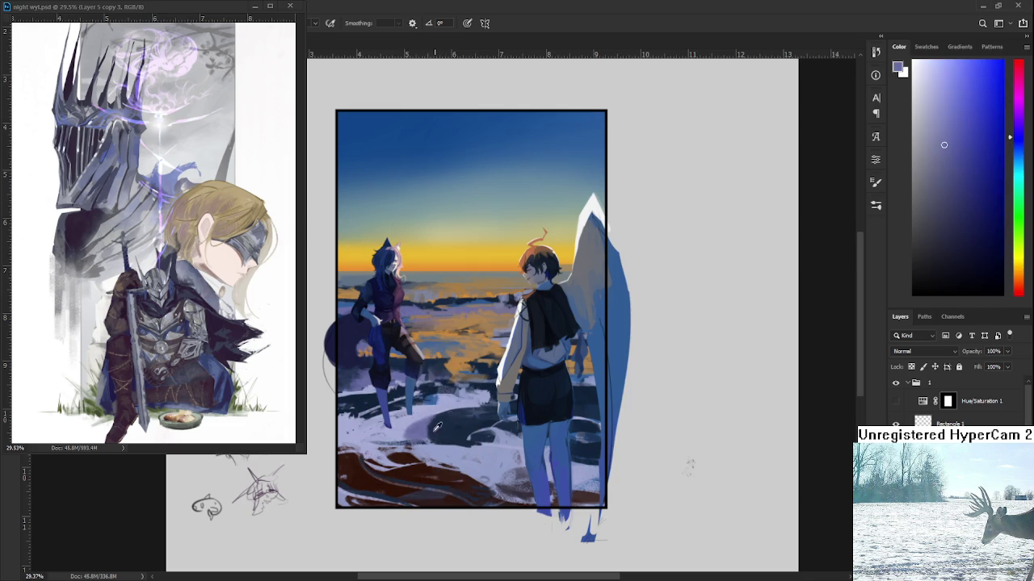
{"action": "left_click", "coordinate": [436, 428], "text": "alt"}
{"action": "left_click", "coordinate": [436, 427], "text": "alt"}
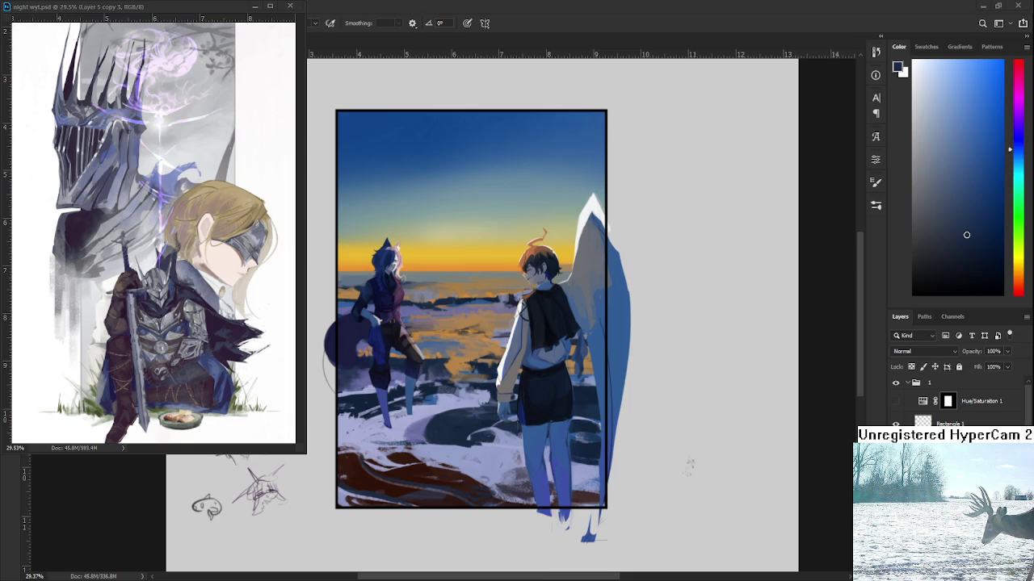
- Sample a blue-grey, then a darker muted blue from the painting as the foreground colour
{"action": "left_click", "coordinate": [433, 378], "text": "alt"}
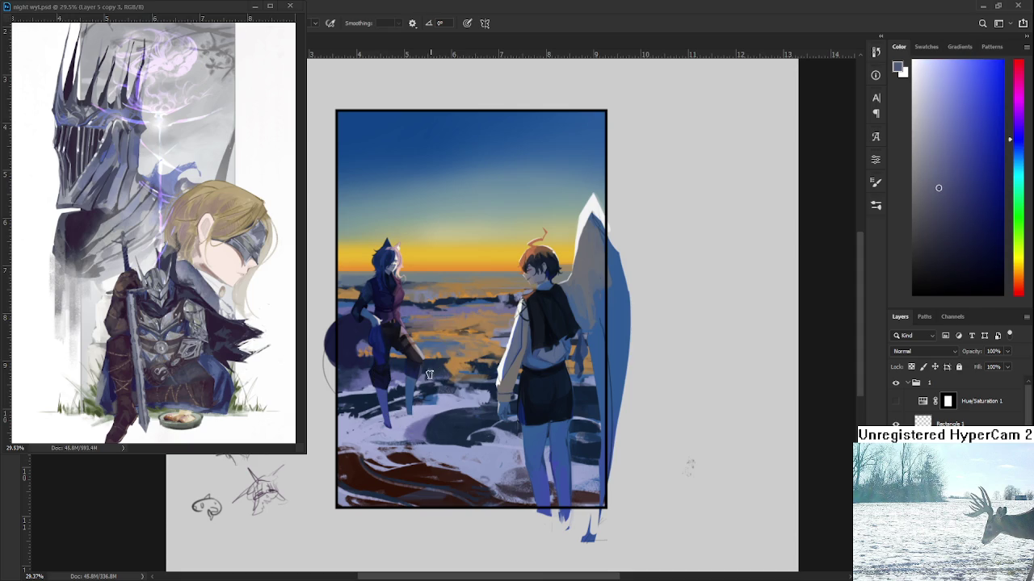
{"action": "left_click", "coordinate": [440, 373], "text": "alt"}
{"action": "left_click", "coordinate": [437, 371], "text": "alt"}
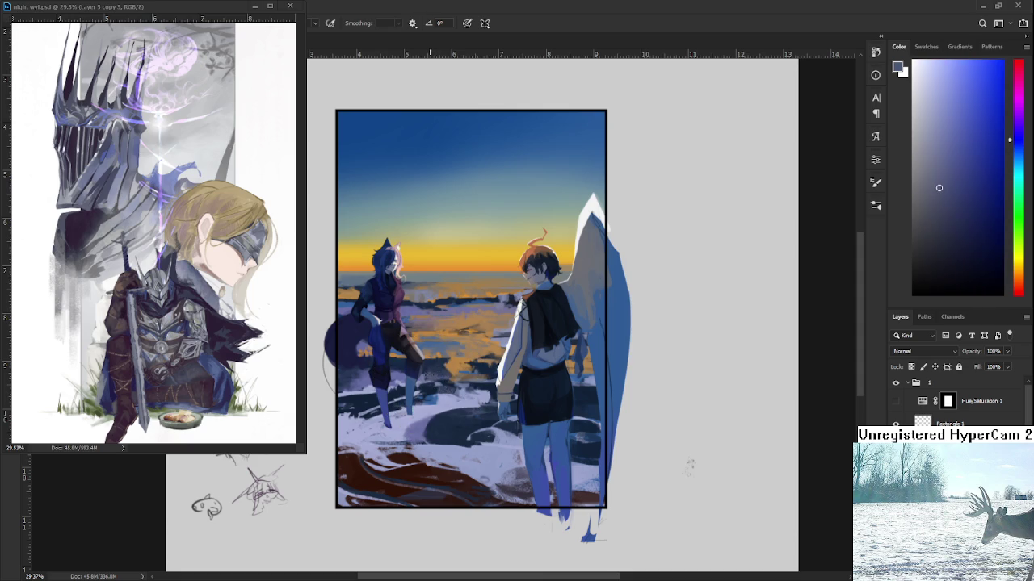
{"action": "left_click", "coordinate": [438, 371], "text": "alt"}
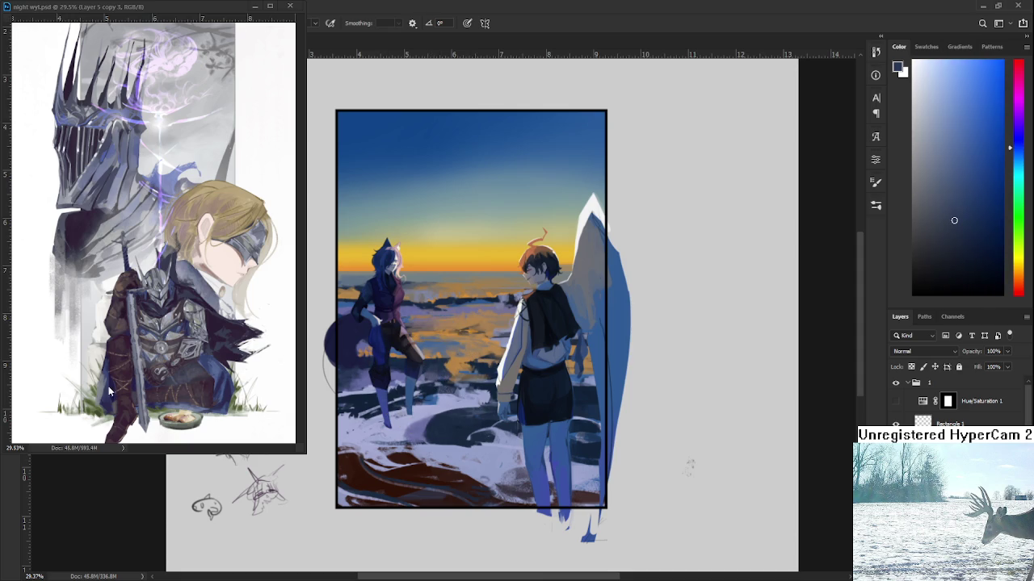